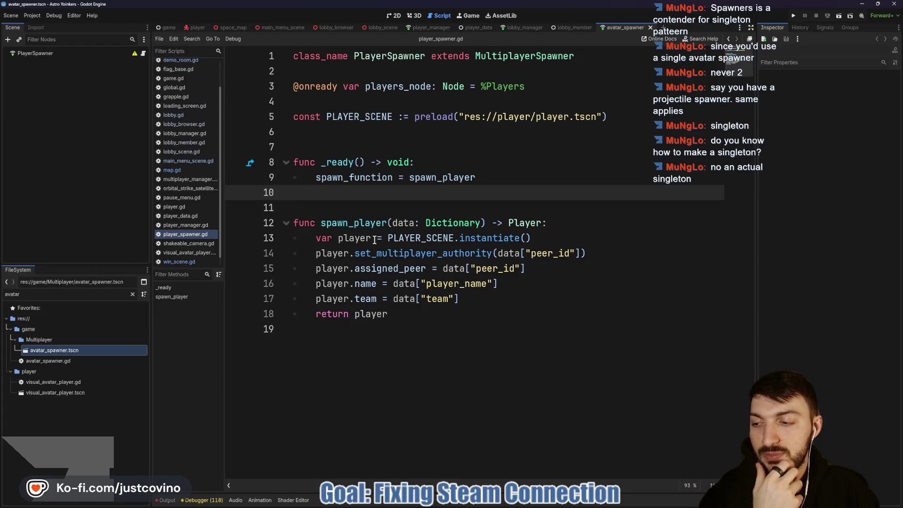
Search Google in a new browser tab for 'gdscript how to make singleton'
key("alt+Tab")
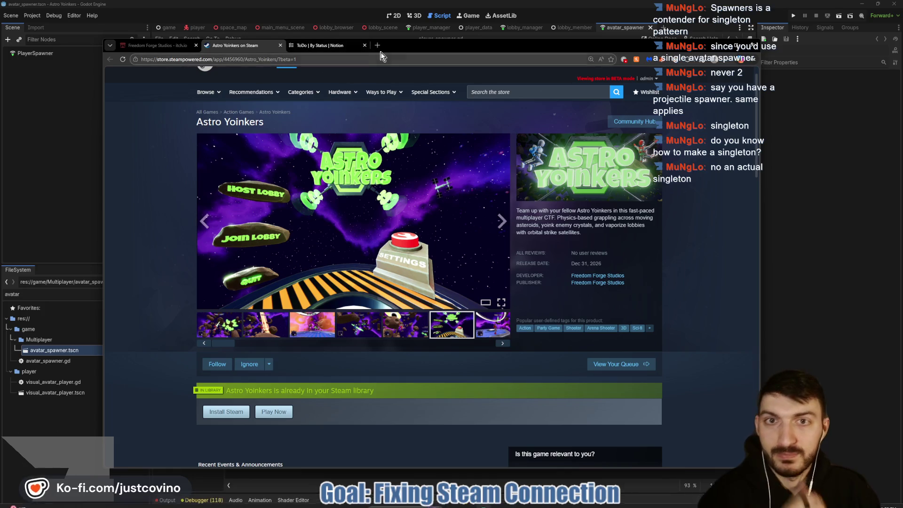
left_click(378, 46)
type("gdscript how to make singleton")
key("Return")
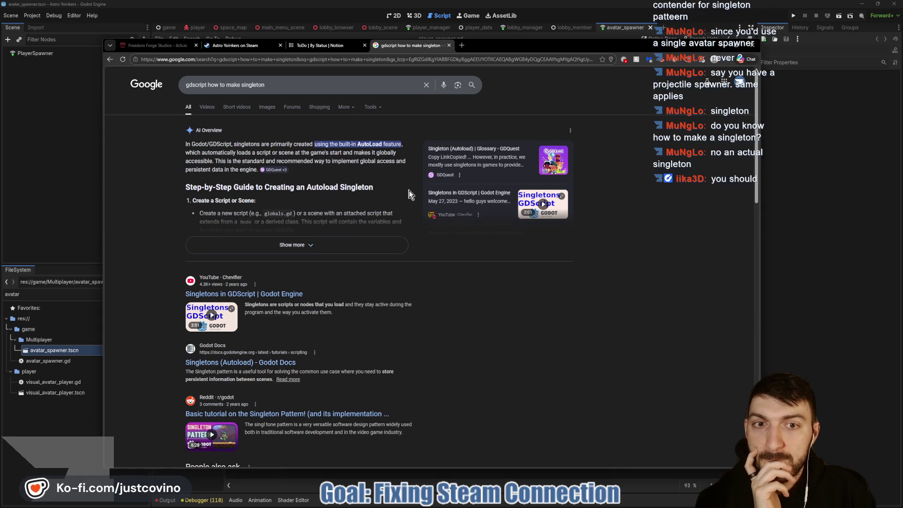
scroll(382, 190, "down", 3)
Open the Godot Docs 'Singletons (Autoload)' article and read its opening sections
left_click(248, 221)
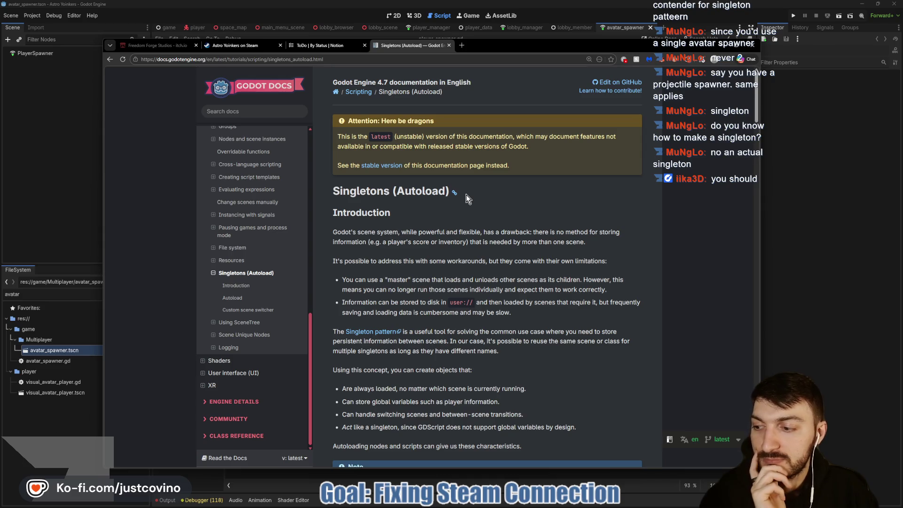
scroll(466, 193, "down", 2)
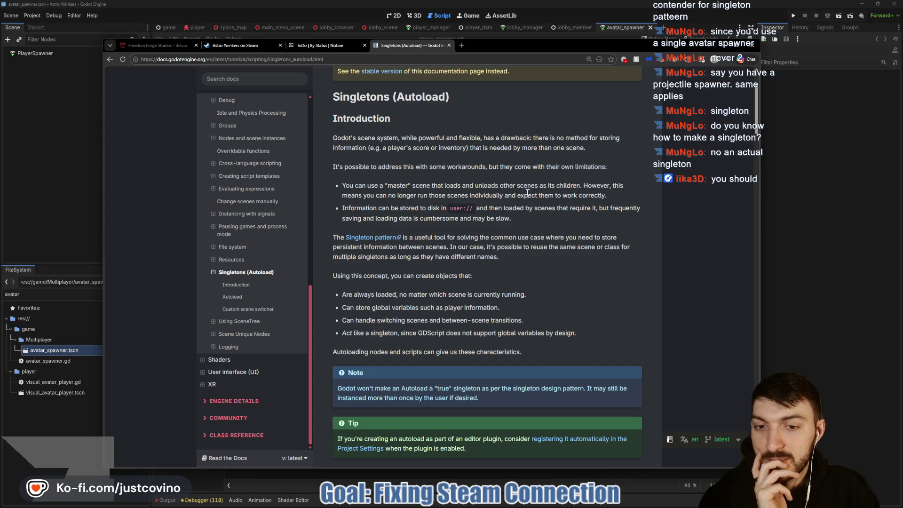
scroll(527, 192, "down", 5)
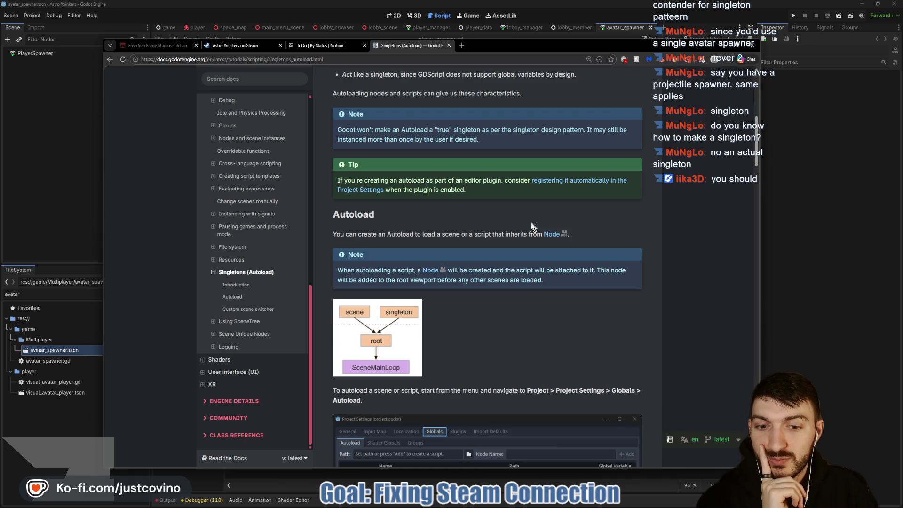
scroll(531, 222, "down", 5)
scroll(532, 222, "up", 3)
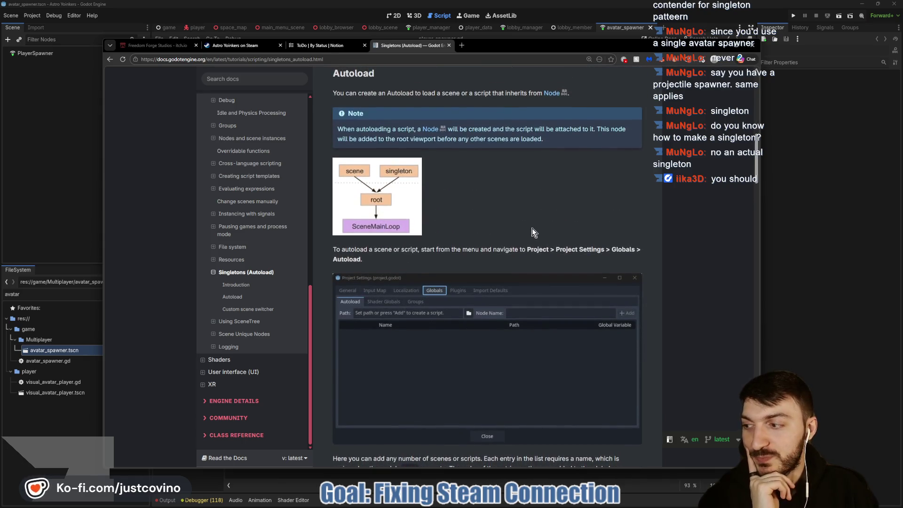
scroll(497, 253, "up", 1)
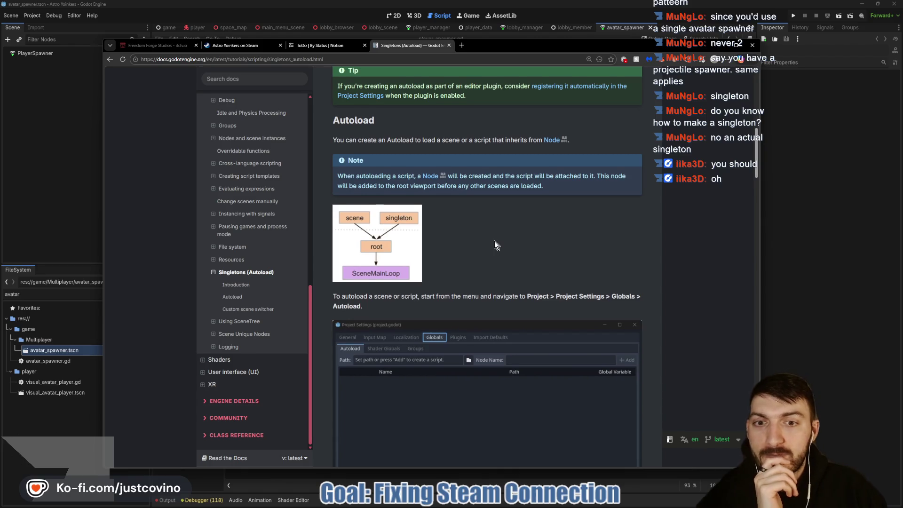
scroll(495, 241, "down", 2)
scroll(496, 190, "down", 6)
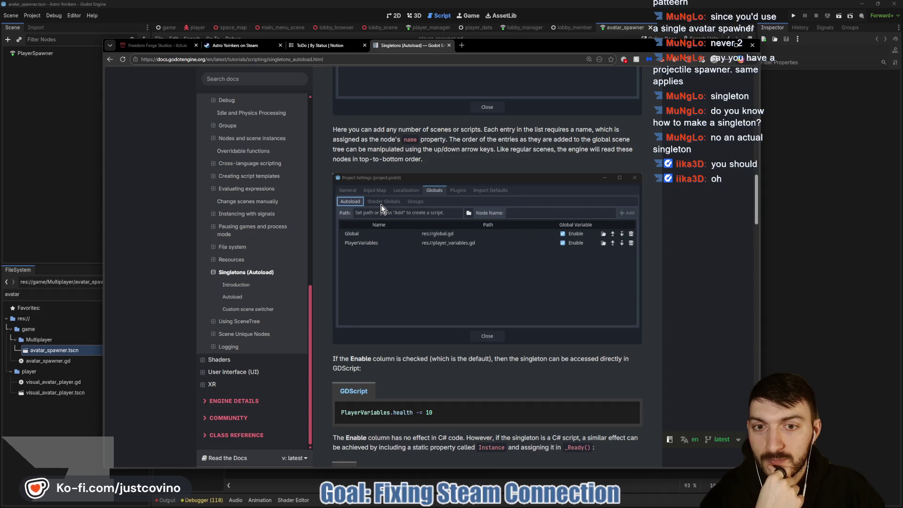
Finish reading the Autoload section and return to the player_spawner.gd script in Godot
scroll(464, 230, "down", 1)
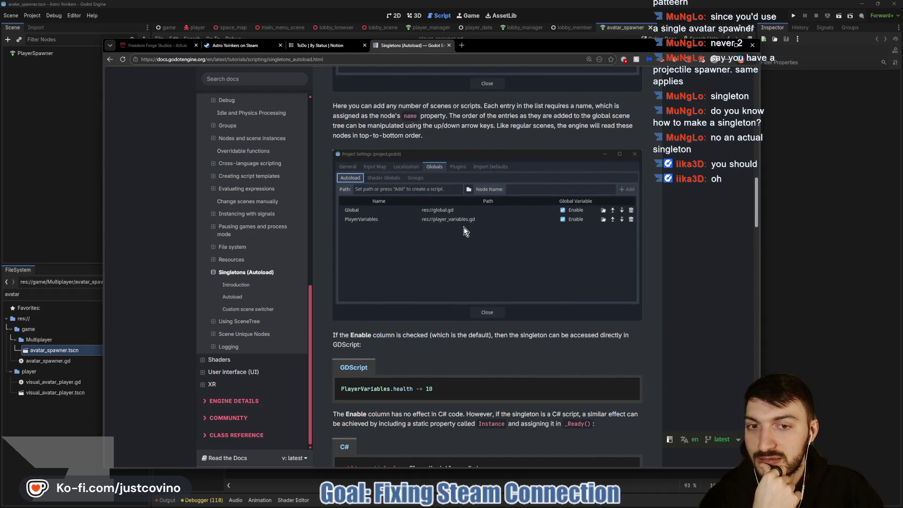
scroll(464, 230, "down", 5)
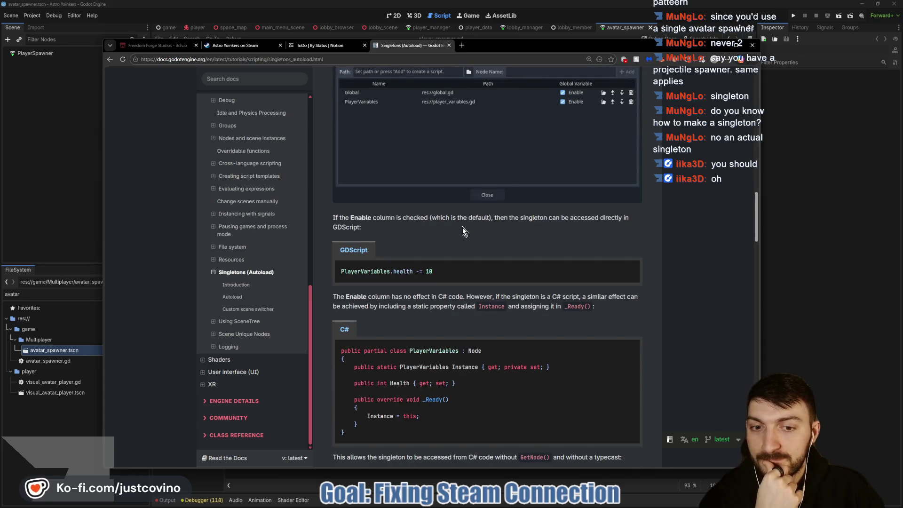
scroll(460, 217, "down", 3)
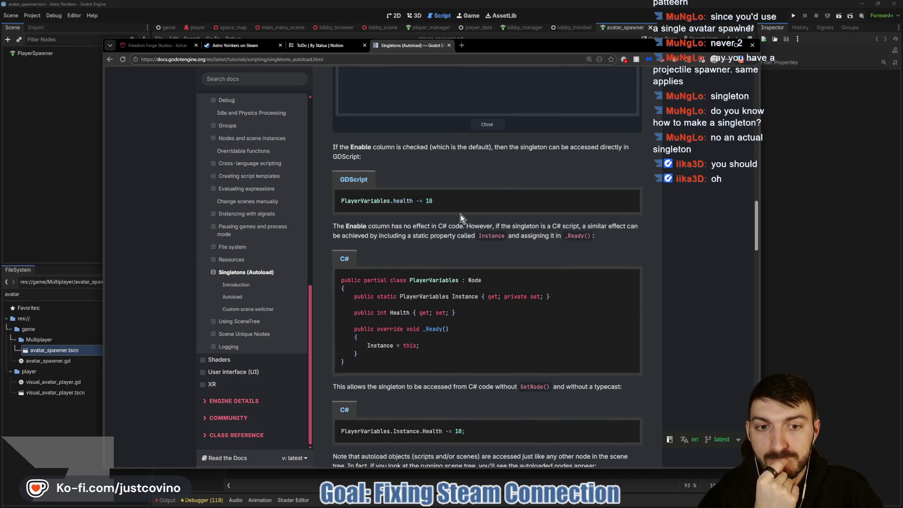
scroll(461, 215, "up", 9)
scroll(462, 216, "down", 1)
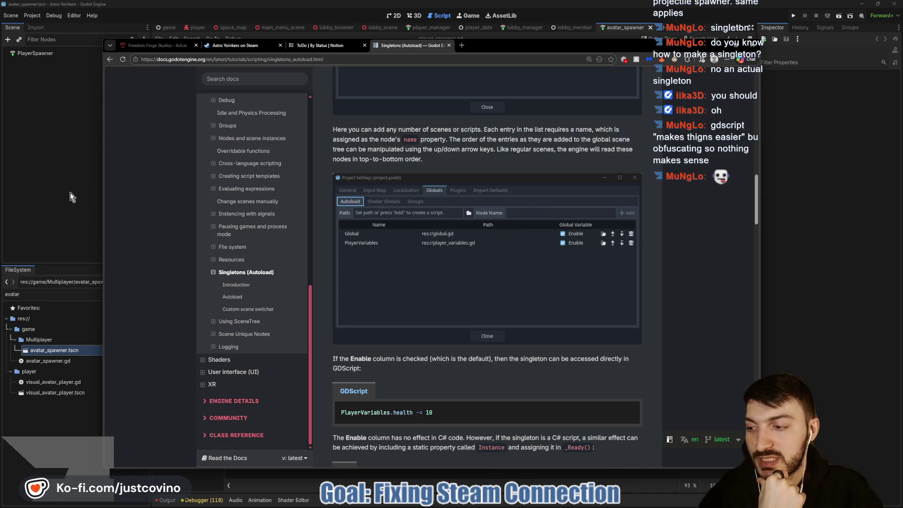
key("alt+Tab")
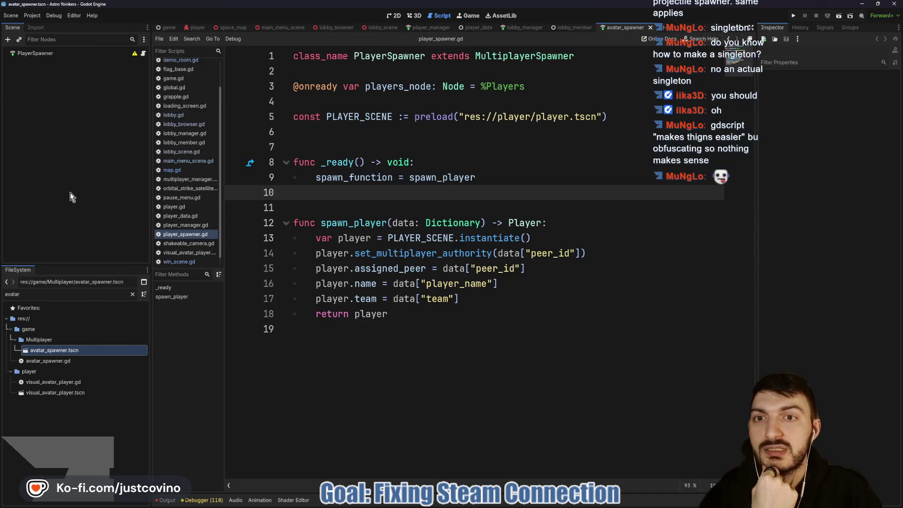
left_click(378, 147)
left_click(332, 198)
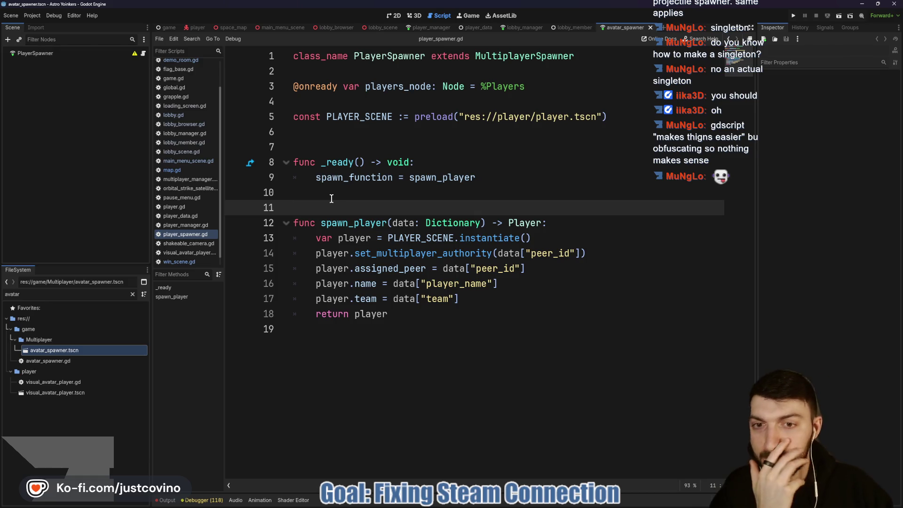
left_click(313, 177)
left_click(336, 201)
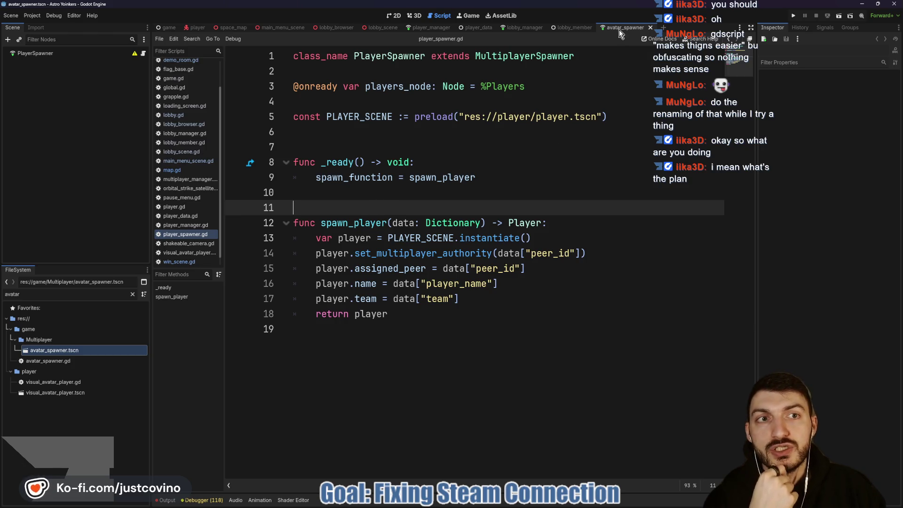
Rename the PlayerSpawner node in the Scene dock to AvatarSpawner, then open the game scene
left_click(38, 54)
left_click(39, 55)
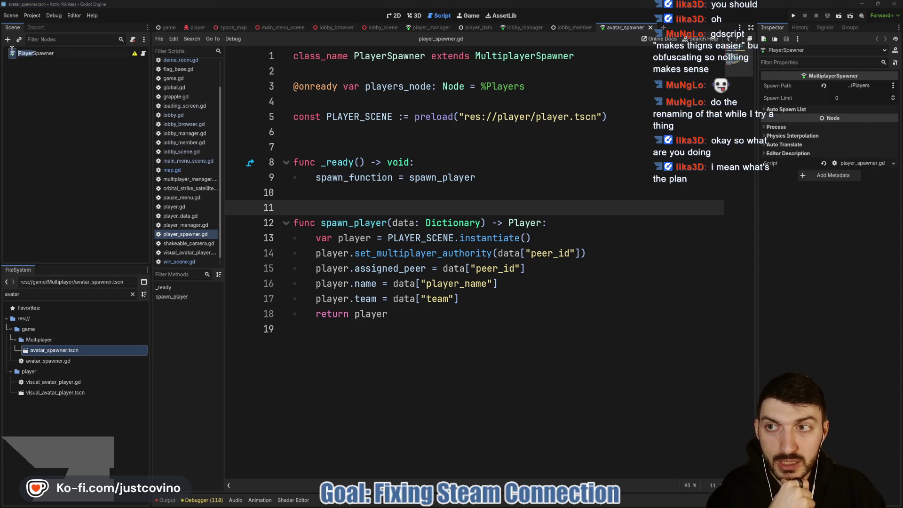
type("Avatar")
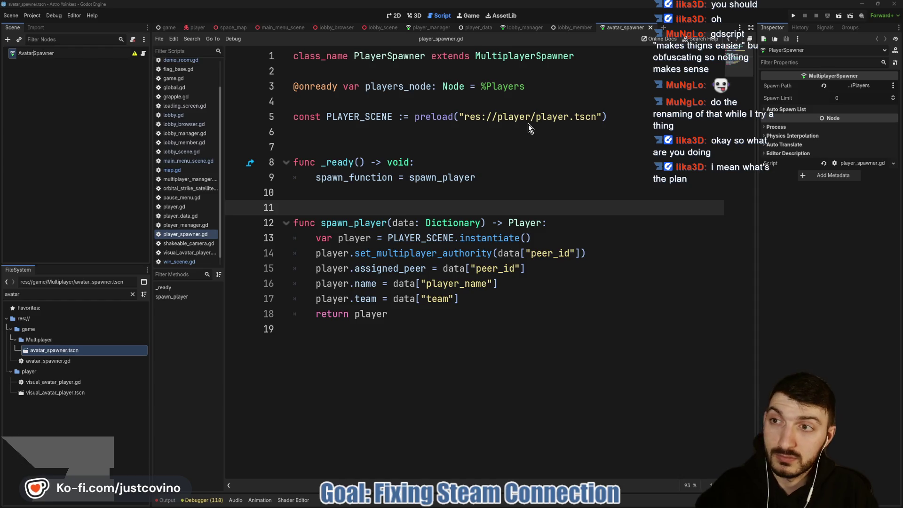
key("Return")
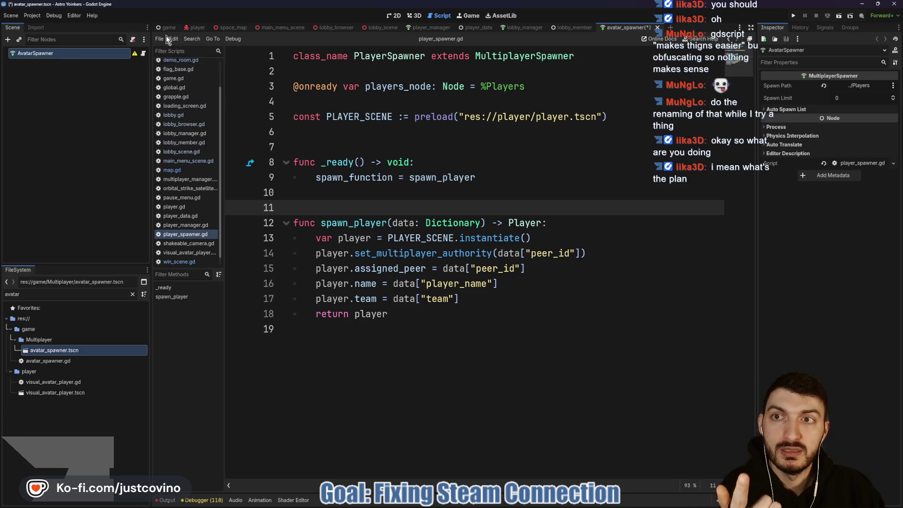
mouse_move(795, 88)
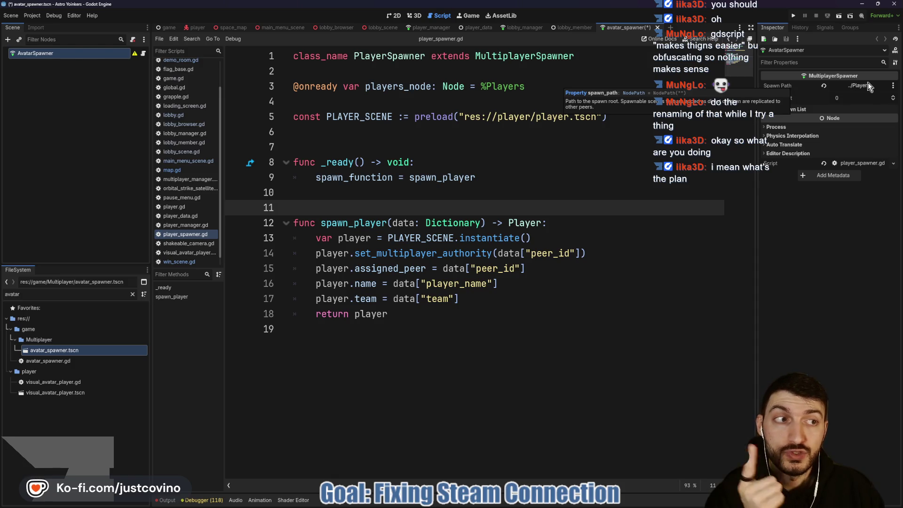
left_click(167, 27)
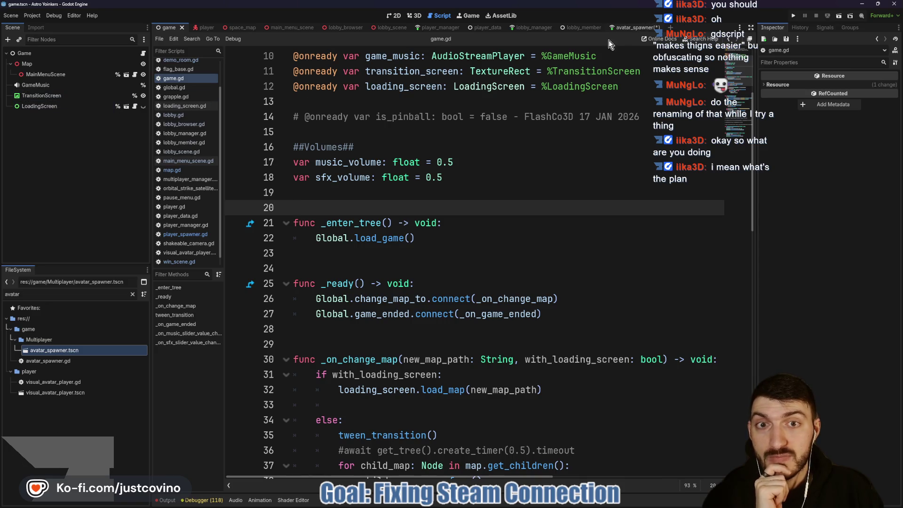
Inspect the Game root node and its script, then save the avatar_spawner scene
left_click(50, 55)
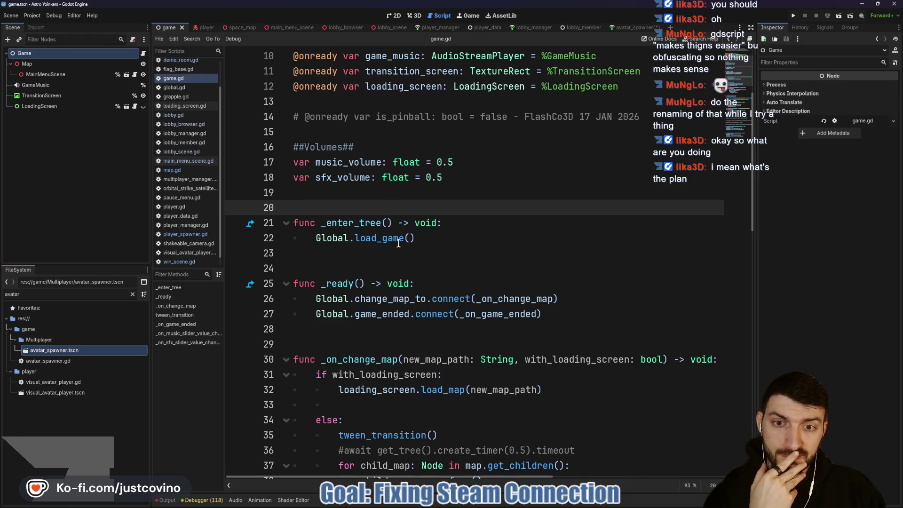
mouse_move(436, 290)
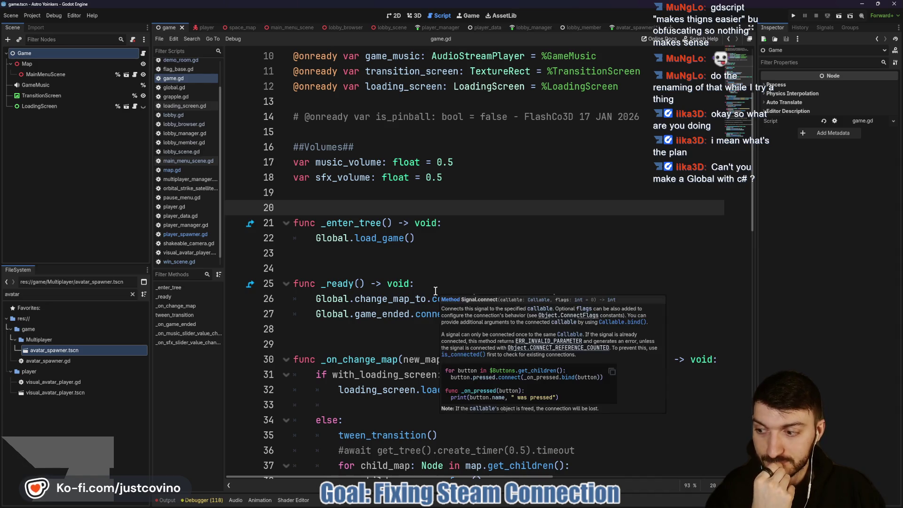
left_click(435, 286)
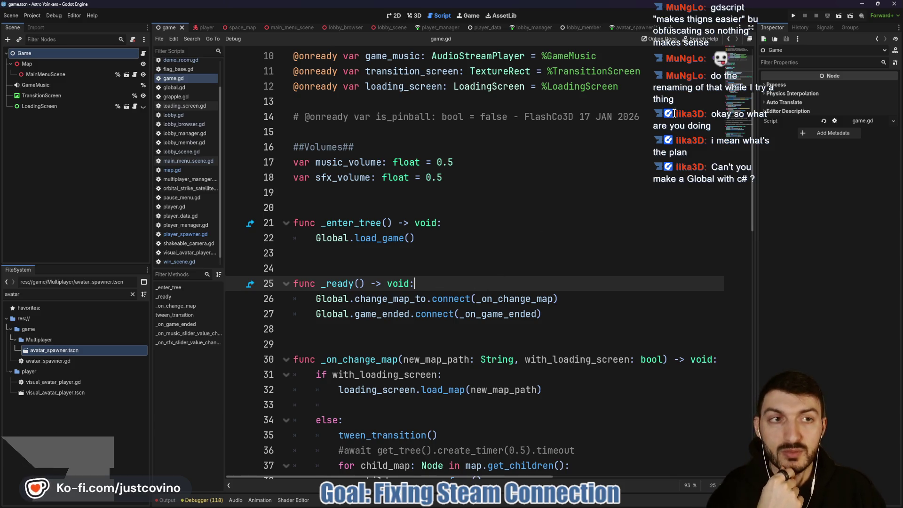
left_click(637, 29)
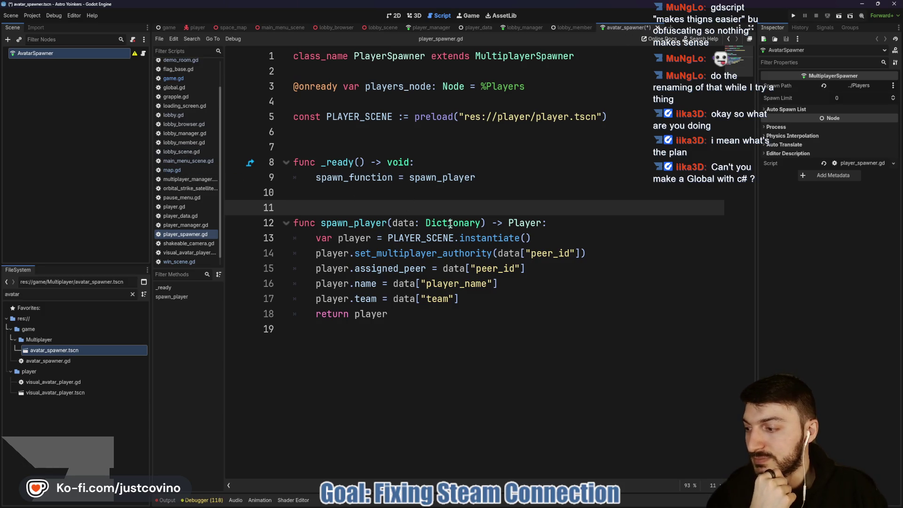
mouse_move(494, 249)
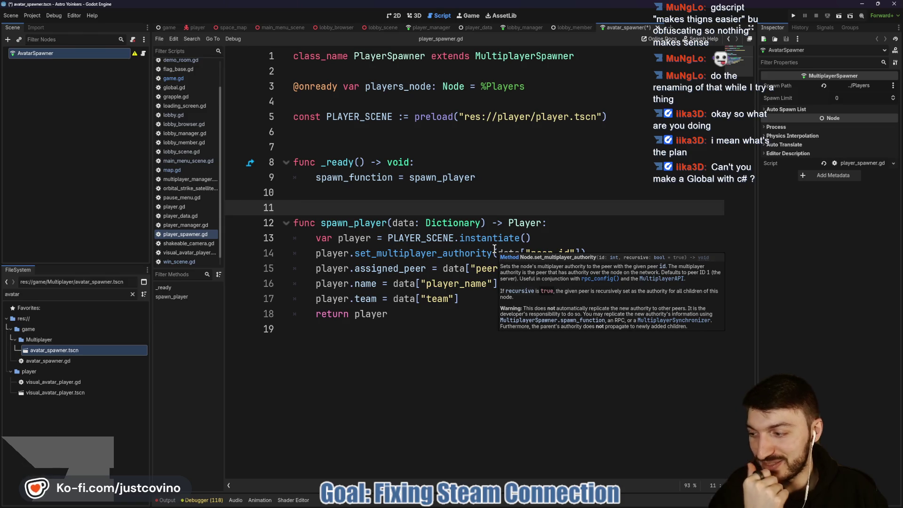
key("ctrl+s")
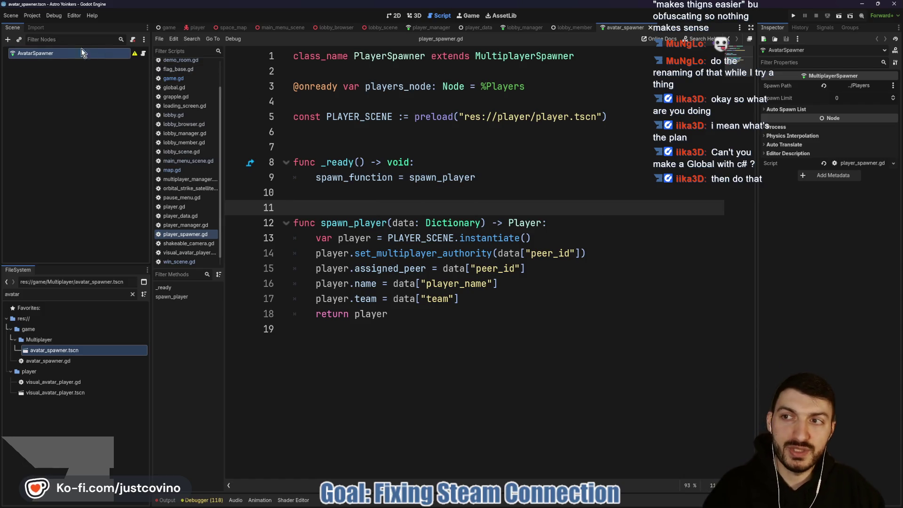
Revert the AvatarSpawner's Spawn Path to unassigned and save the scene
left_click(823, 86)
left_click(490, 151)
key("ctrl+s")
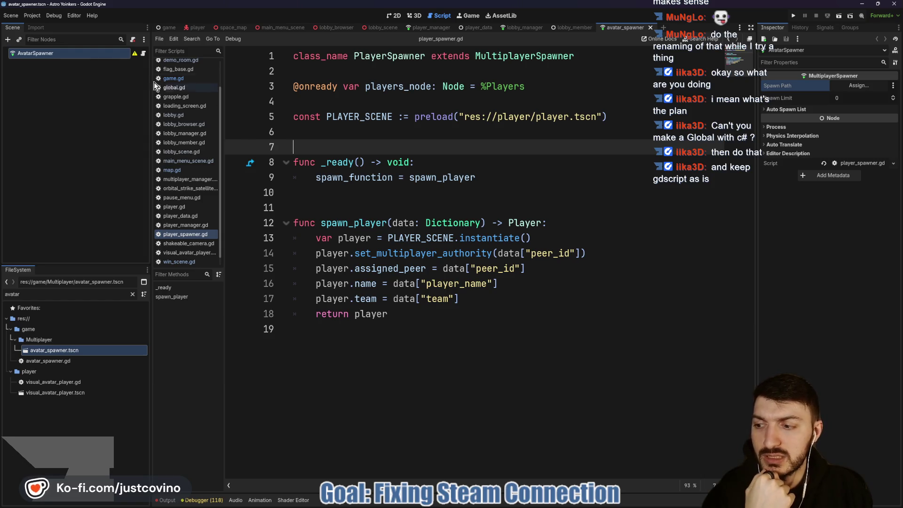
left_click(29, 15)
In the Autoload settings, set the path to game/Multiplayer/avatar_spawner.tscn
left_click(52, 27)
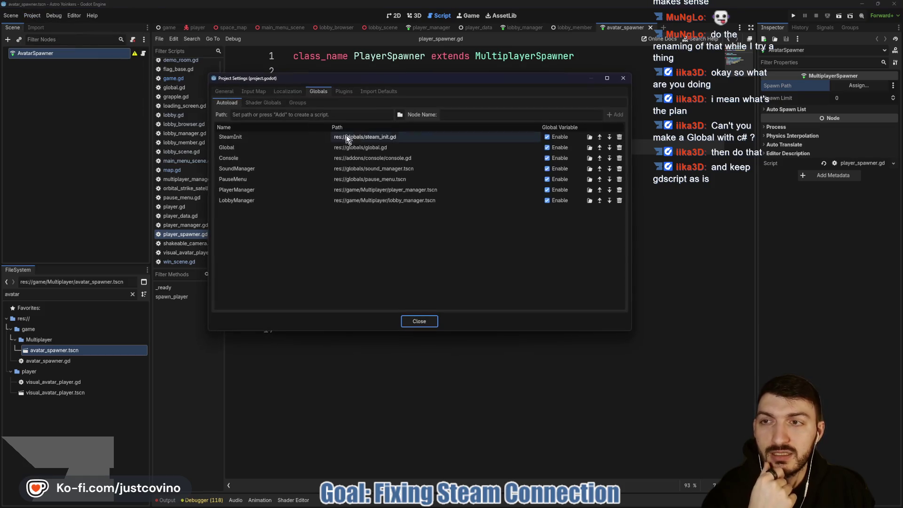
mouse_move(443, 78)
left_mouse_down()
mouse_move(449, 82)
mouse_move(433, 80)
left_mouse_up()
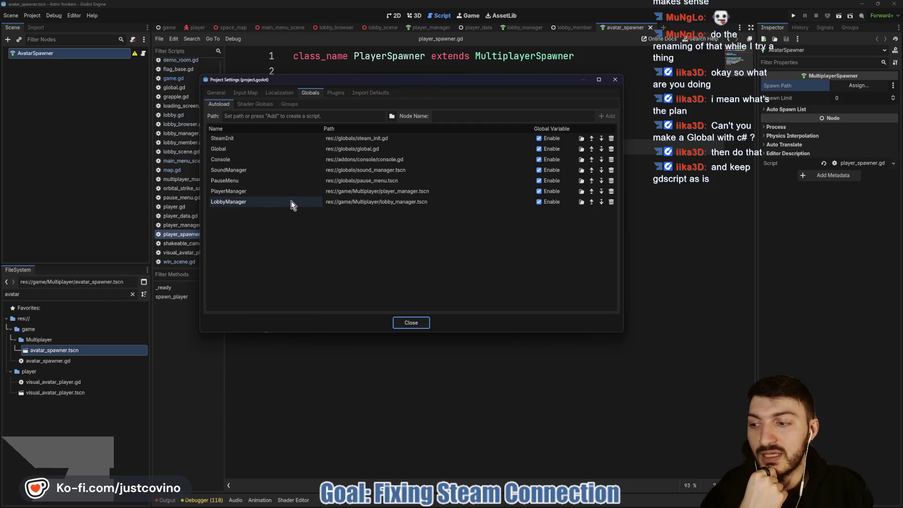
left_click(393, 116)
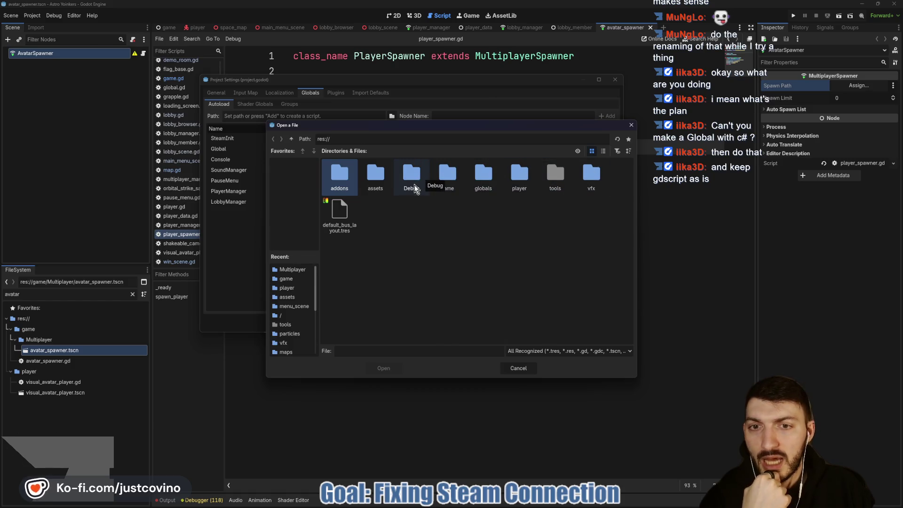
double_click(443, 174)
double_click(443, 174)
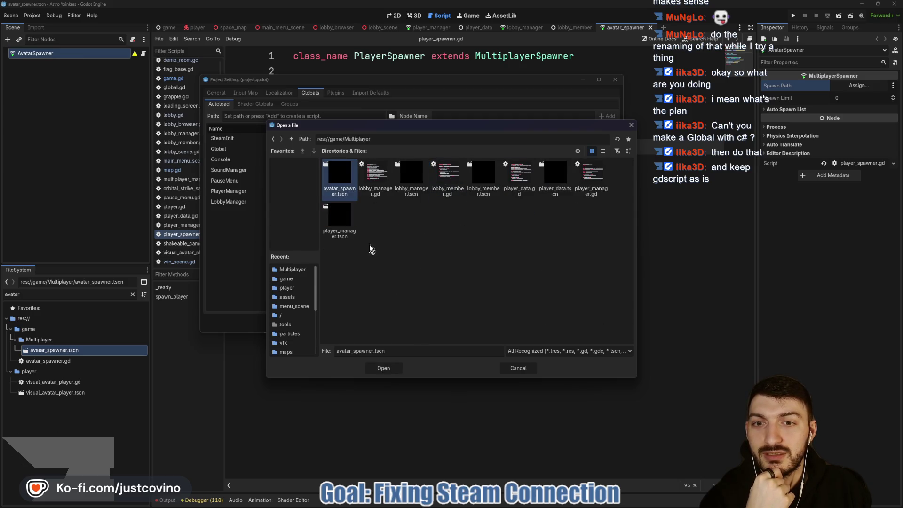
left_click(388, 370)
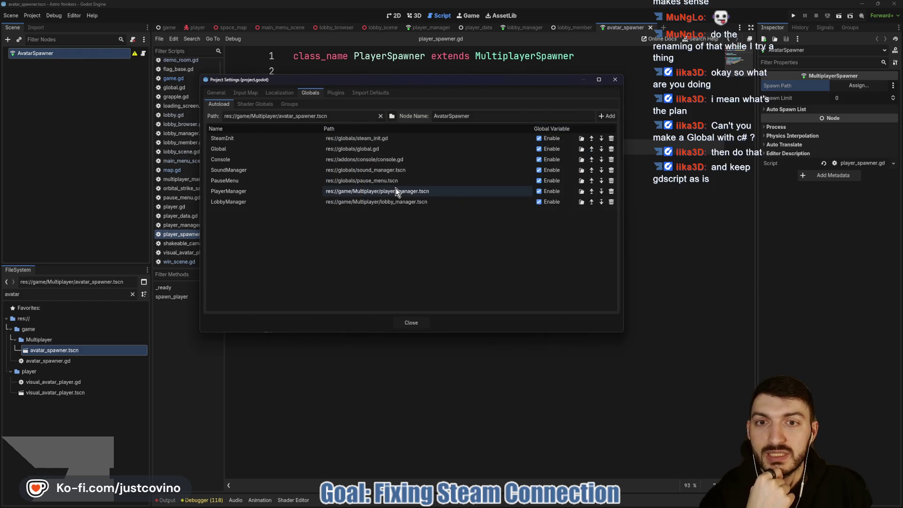
Try adding it as the AvatarSpawner autoload, dismiss the name-clash warning, and close settings
left_click_drag(433, 77, 454, 148)
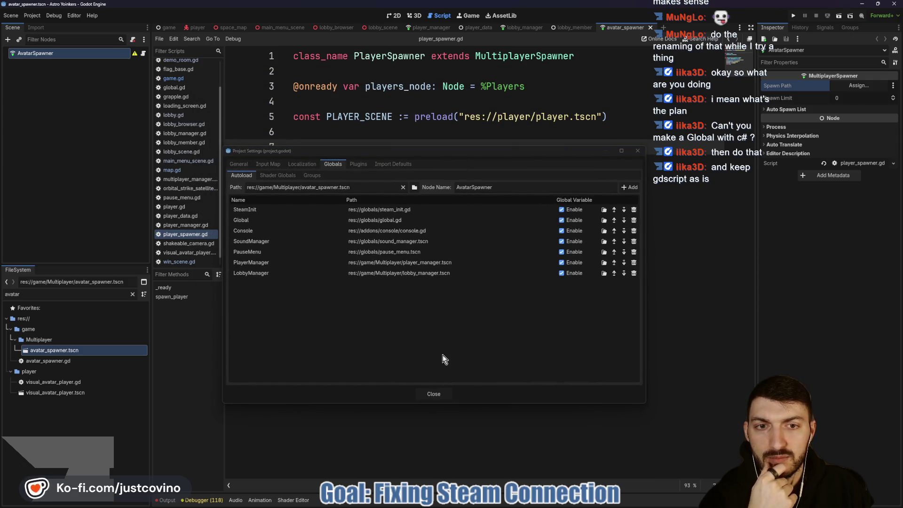
left_click(631, 188)
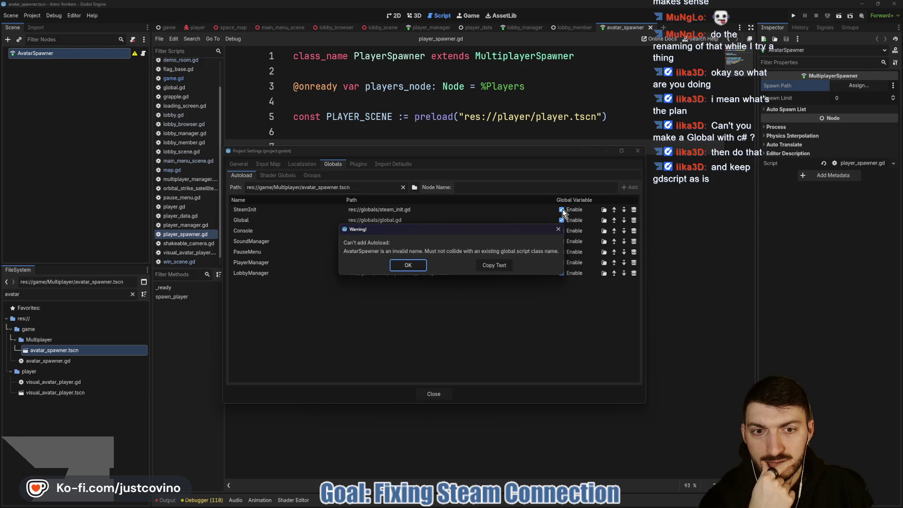
left_click(409, 266)
left_click(433, 394)
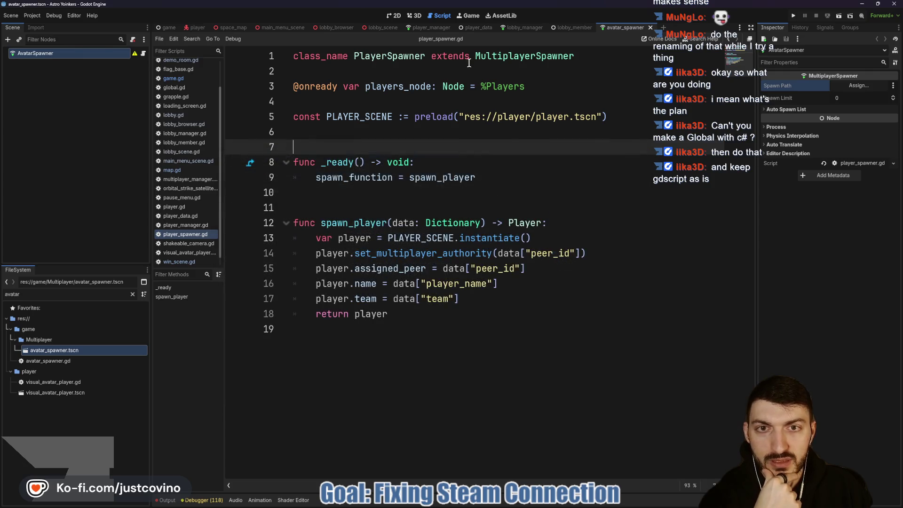
Replace 'class_name PlayerSpawner' on line 1 with a ##AvatarSpawner## comment and save
left_click(429, 56)
left_click(432, 56)
left_click_drag(431, 55, 295, 57)
left_click(431, 56)
left_click_drag(432, 55, 295, 57)
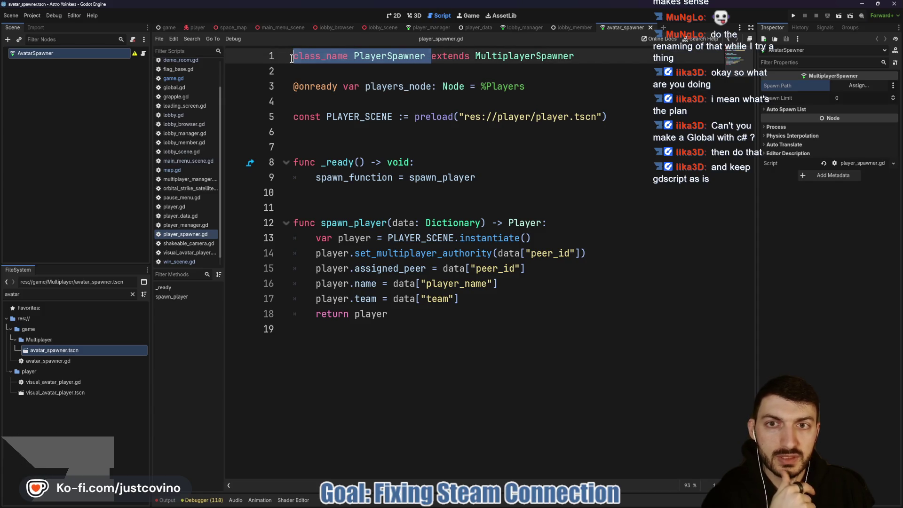
key("BackSpace")
key("Return")
key("Up")
type("##Avat")
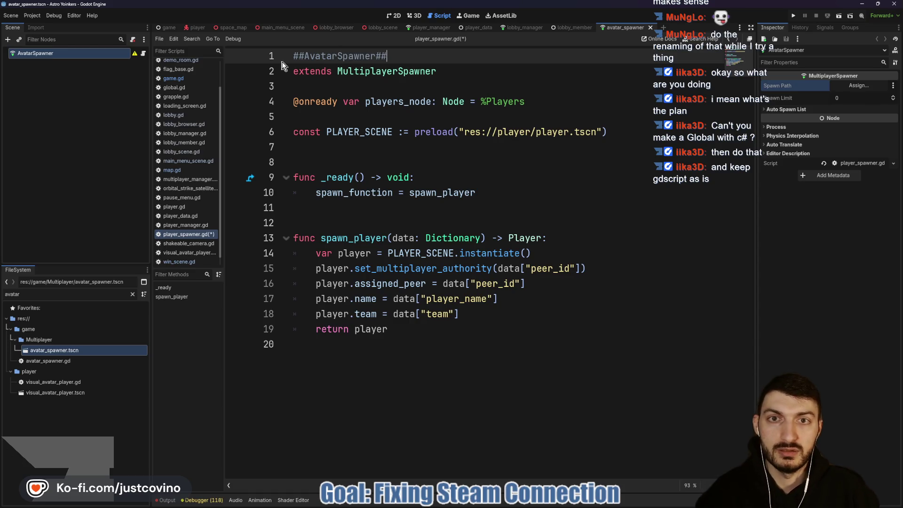
key("ctrl+s")
Type a throwaway std::cout "Hello" test line on line 11, then delete it
left_click(367, 71)
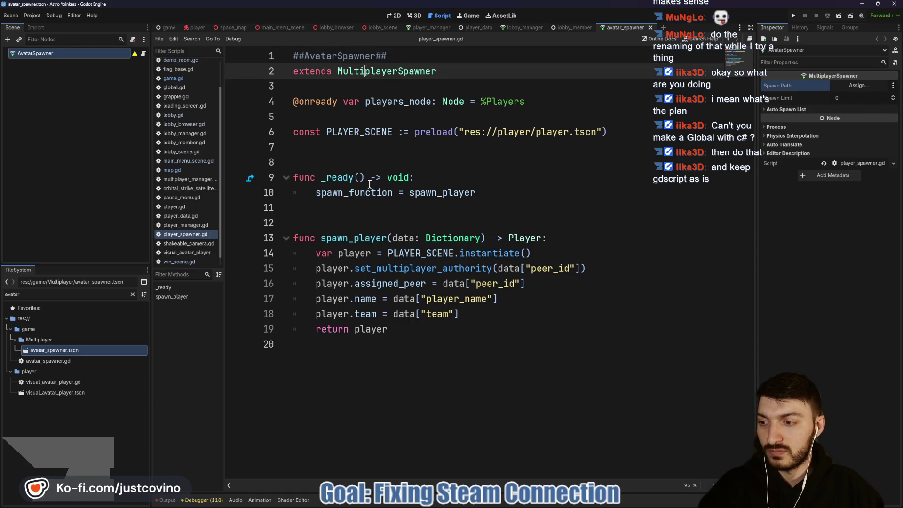
left_click(367, 352)
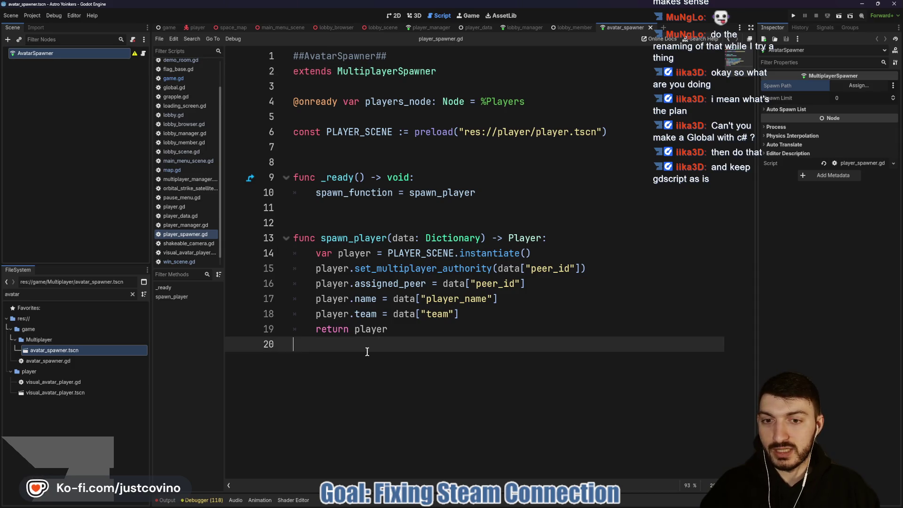
left_click(362, 218)
left_click(410, 213)
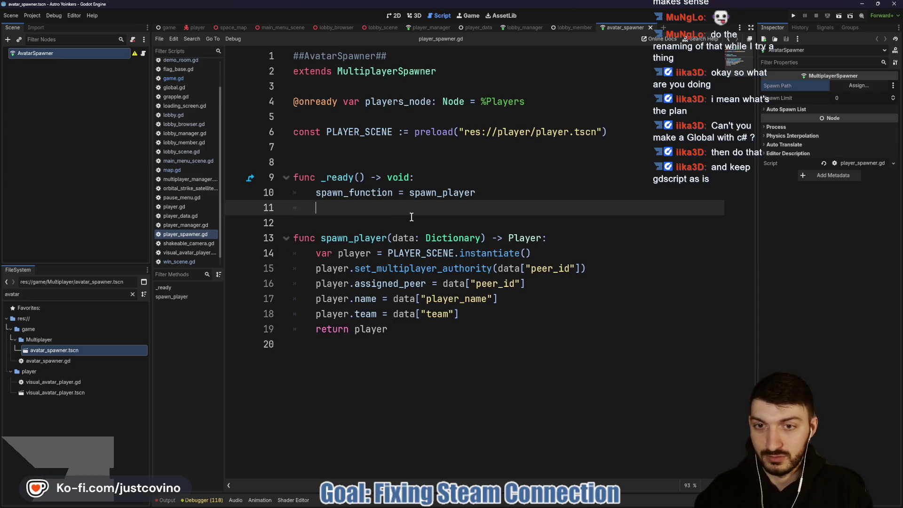
type("cout << \"Hello World\";")
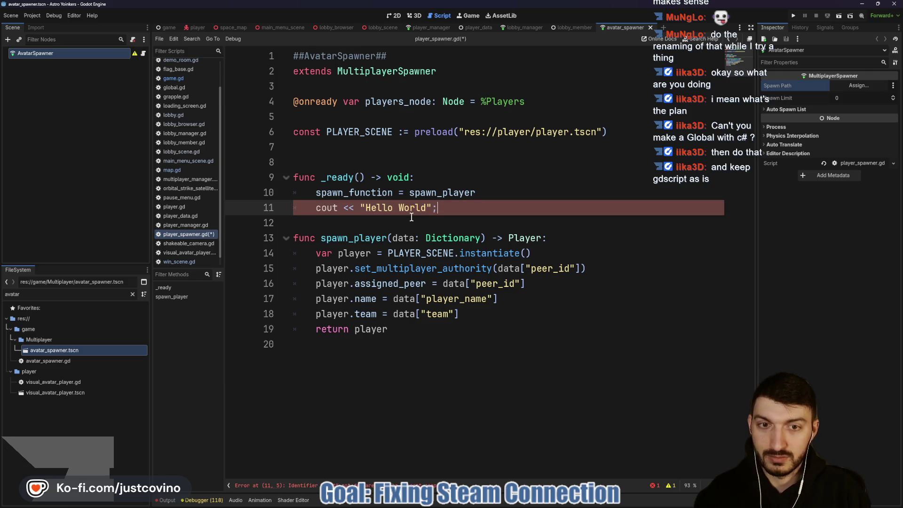
left_click_drag(438, 207, 291, 207)
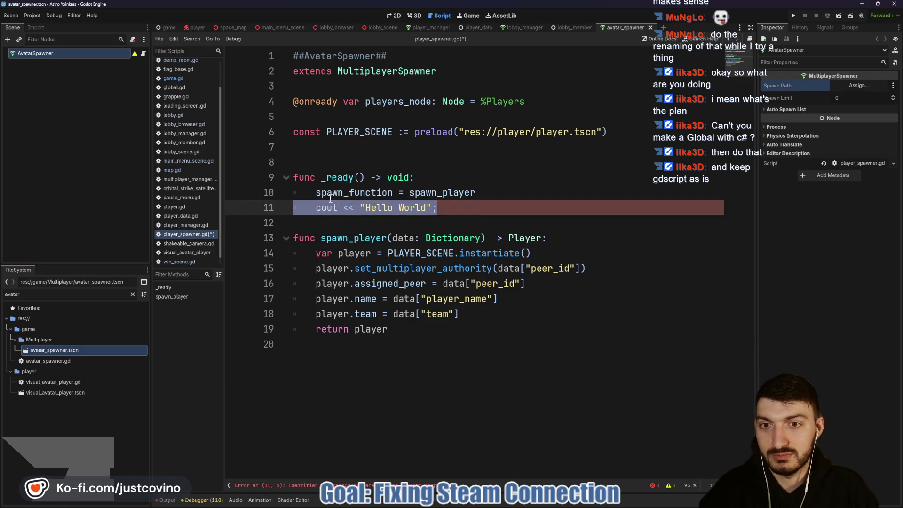
left_click(314, 207)
type("std::")
left_click_drag(470, 208, 292, 208)
key("BackSpace")
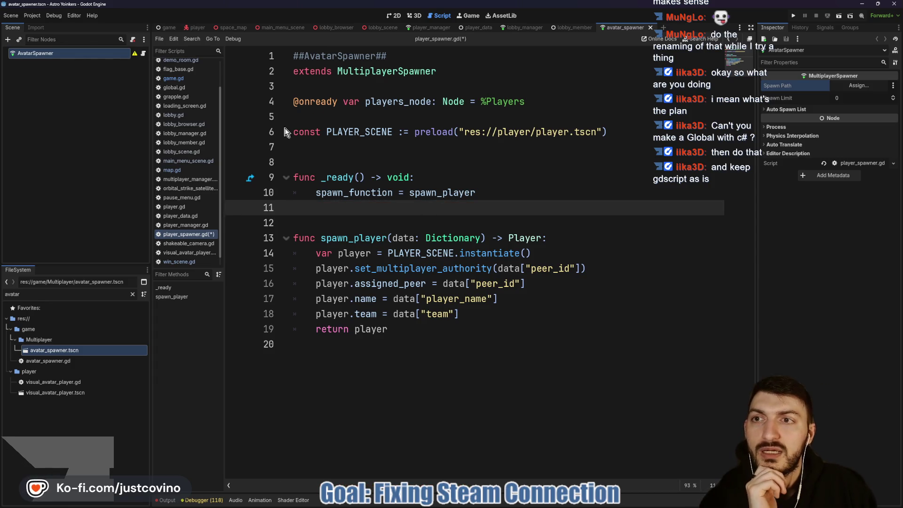
Save player_spawner.gd again and reopen Project Settings at the Autoload list
left_click(372, 227)
key("ctrl+s")
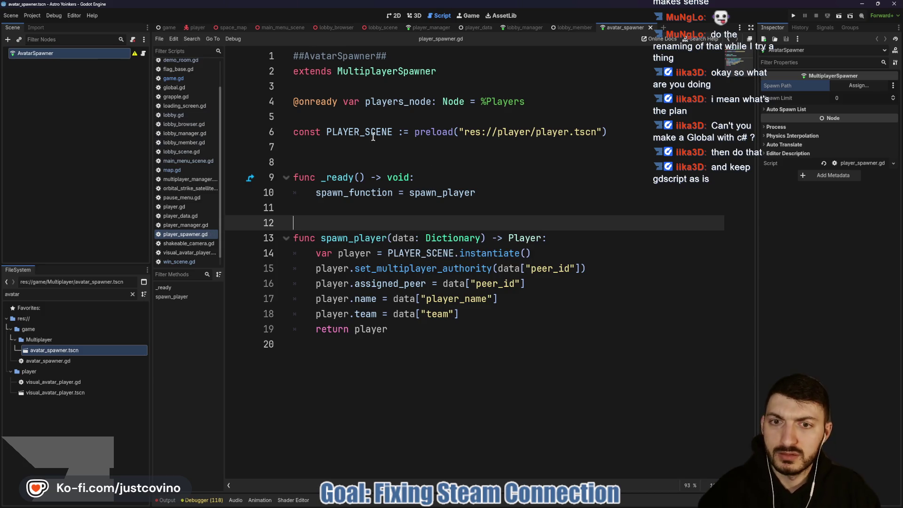
left_click(24, 13)
left_click(47, 25)
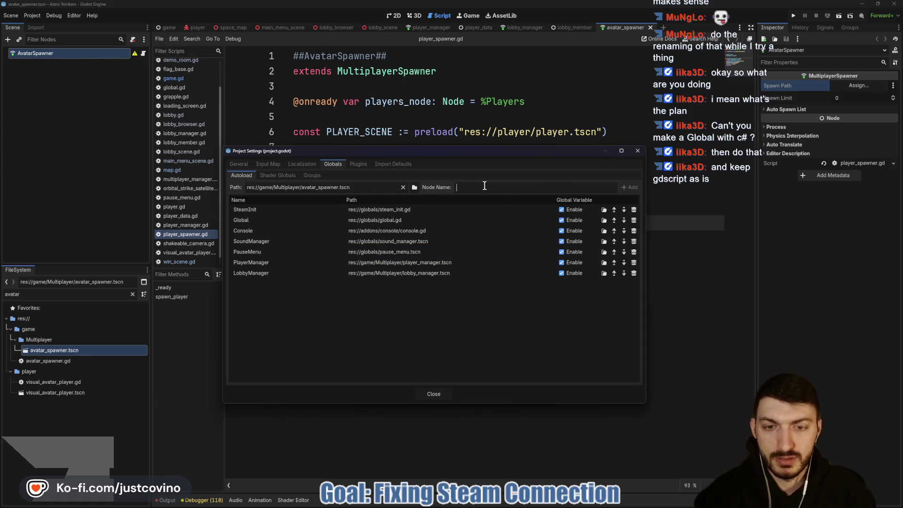
type("AvatarSpawner")
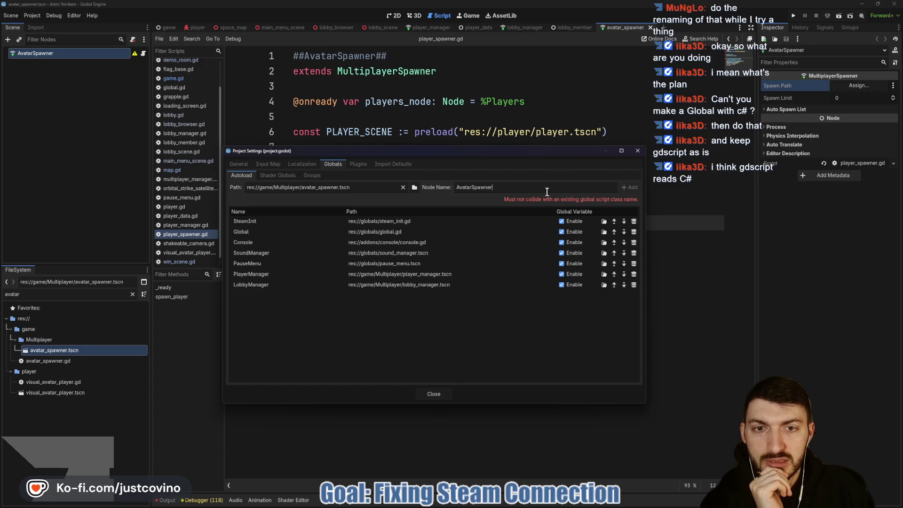
left_click(414, 187)
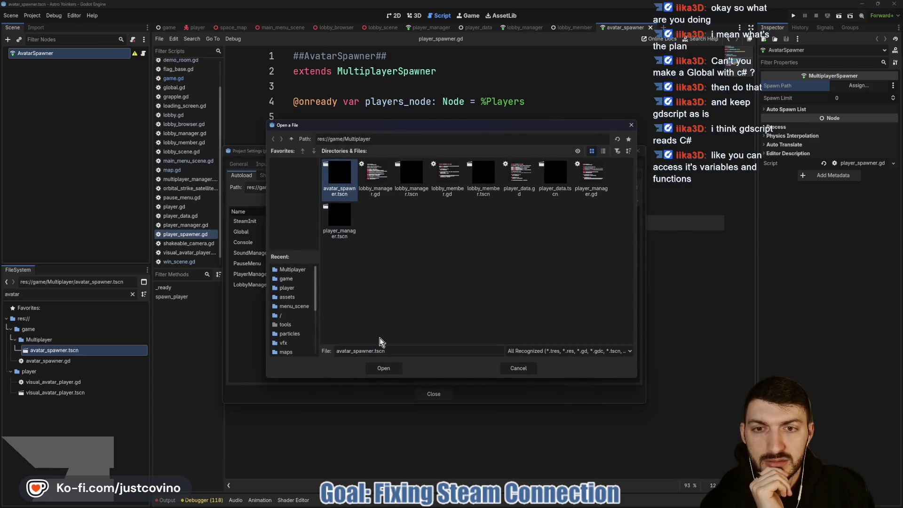
left_click(384, 367)
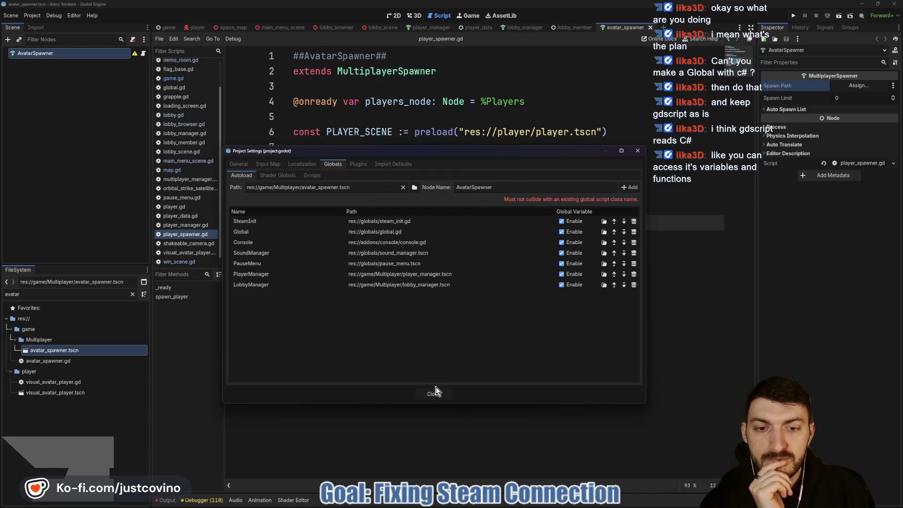
left_click(432, 394)
left_click(401, 160)
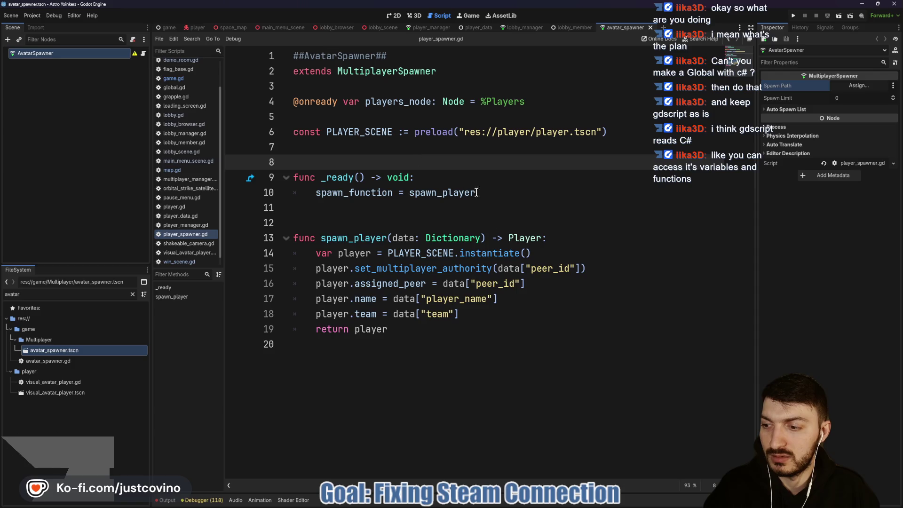
left_click(31, 18)
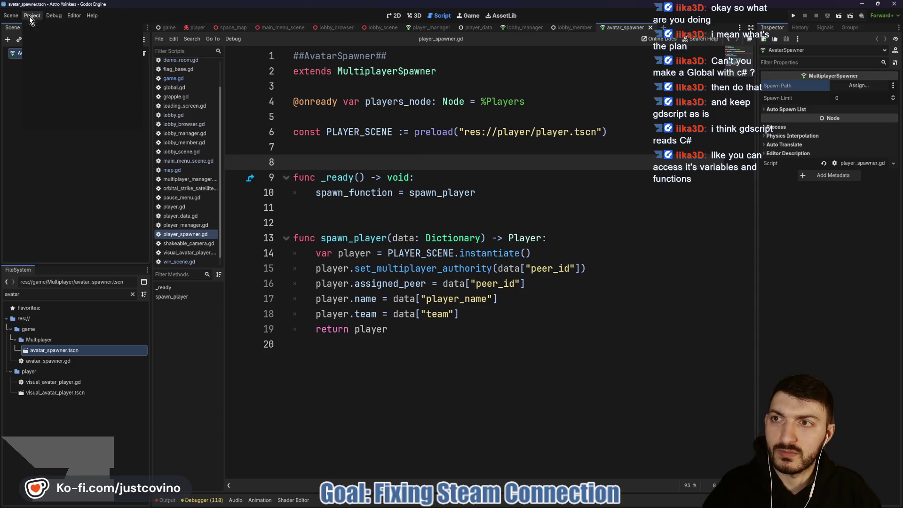
left_click(43, 27)
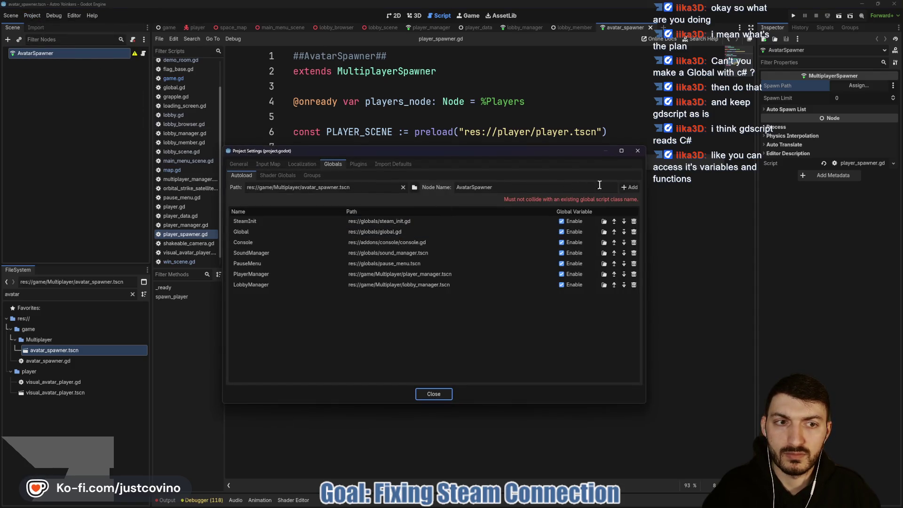
left_click(629, 187)
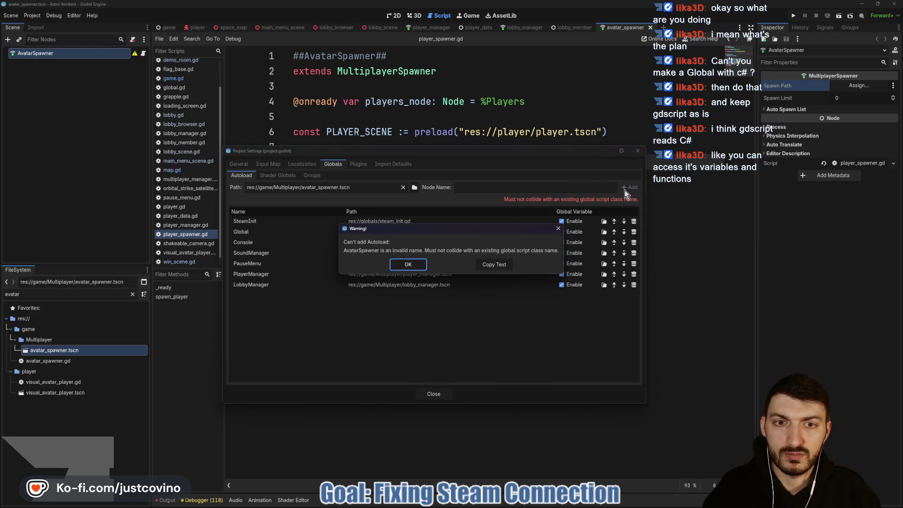
left_click(417, 265)
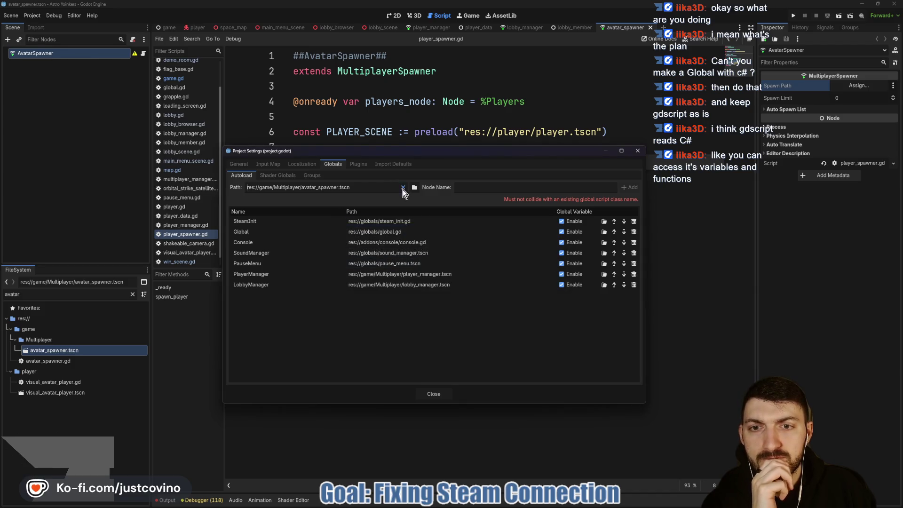
left_click(433, 394)
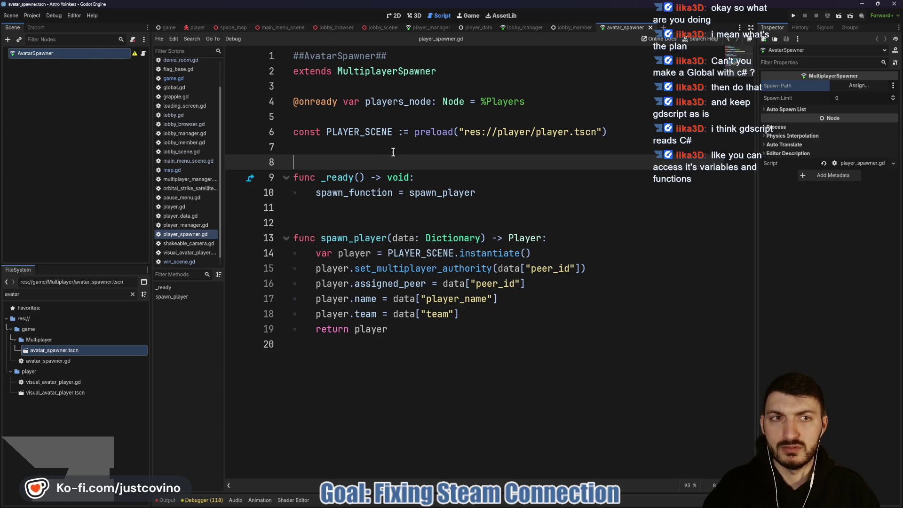
Reopen Project Settings and choose avatar_spawner.tscn as the autoload path
left_click(11, 15)
left_click(37, 176)
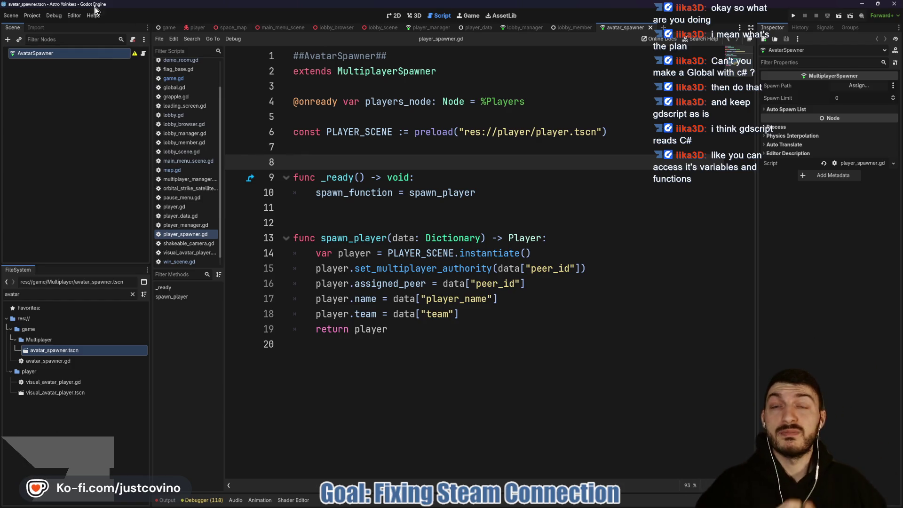
left_click(32, 15)
left_click(42, 26)
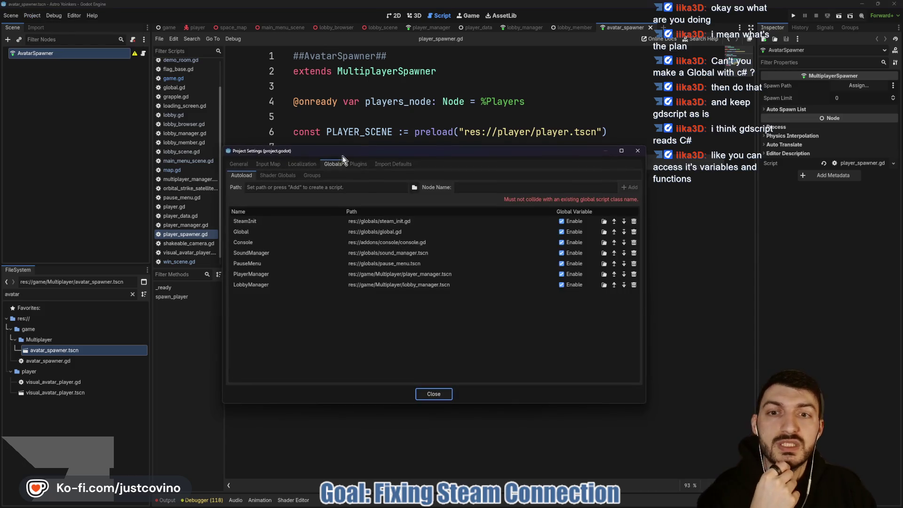
left_click_drag(479, 151, 483, 120)
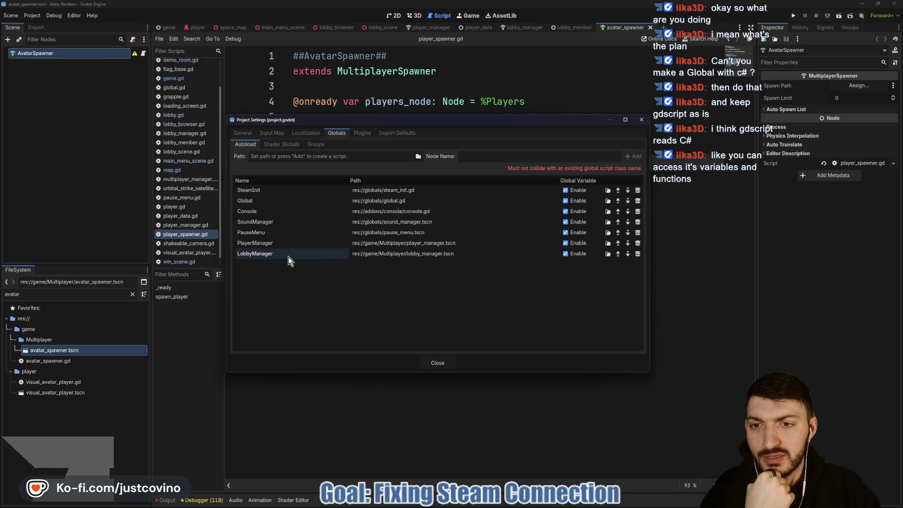
left_click(418, 157)
left_click(334, 170)
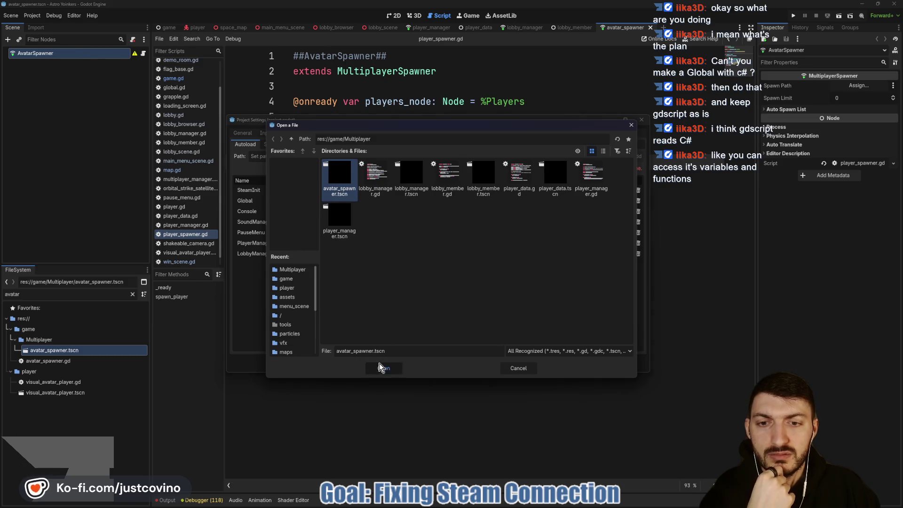
left_click(382, 367)
Try adding it as AvatarSpawner, dismiss the global-class-name warning, and close settings
left_click(634, 157)
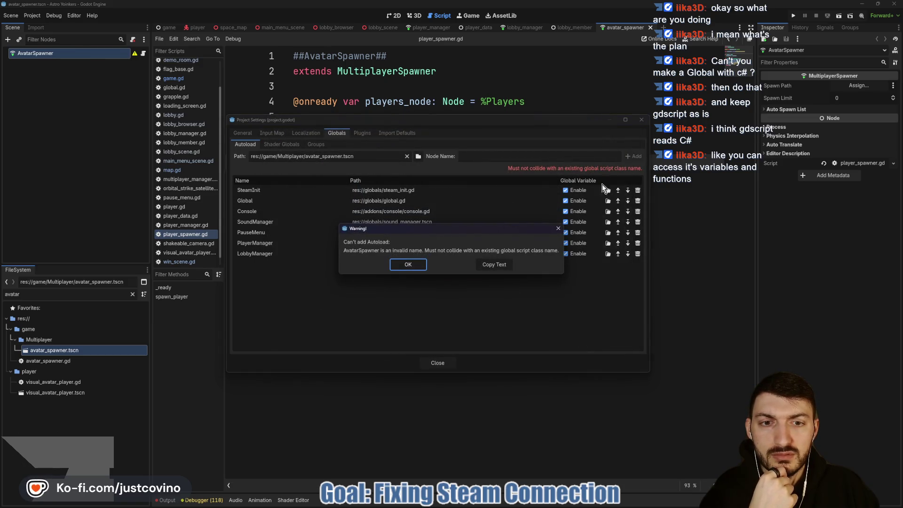
left_click(408, 265)
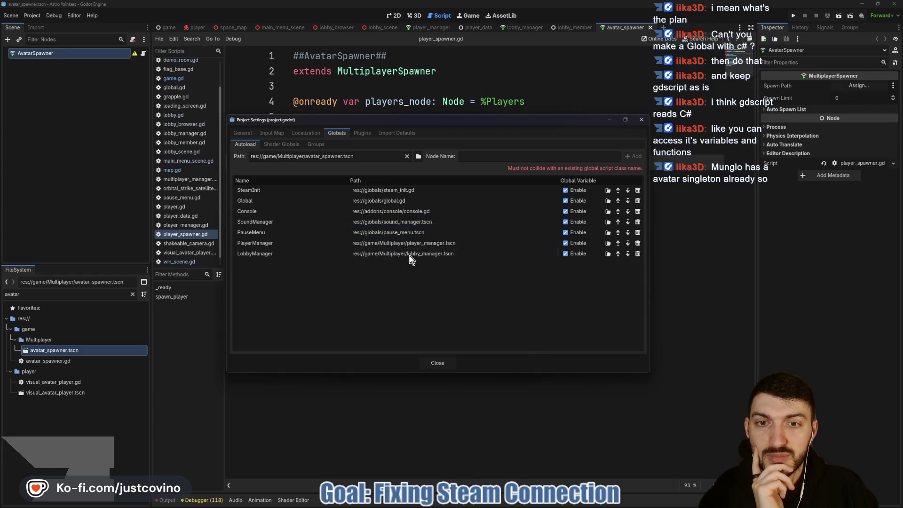
left_click(438, 361)
Run a case-sensitive project-wide search for AvatarSpawner and open the avatar_spawner.gd match
key("ctrl+shift+f")
type("AvatarSpawner")
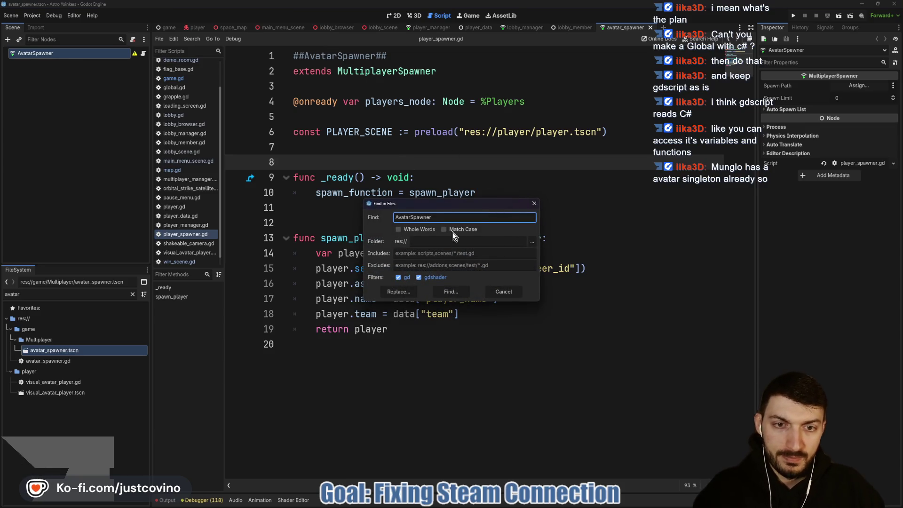
left_click(452, 230)
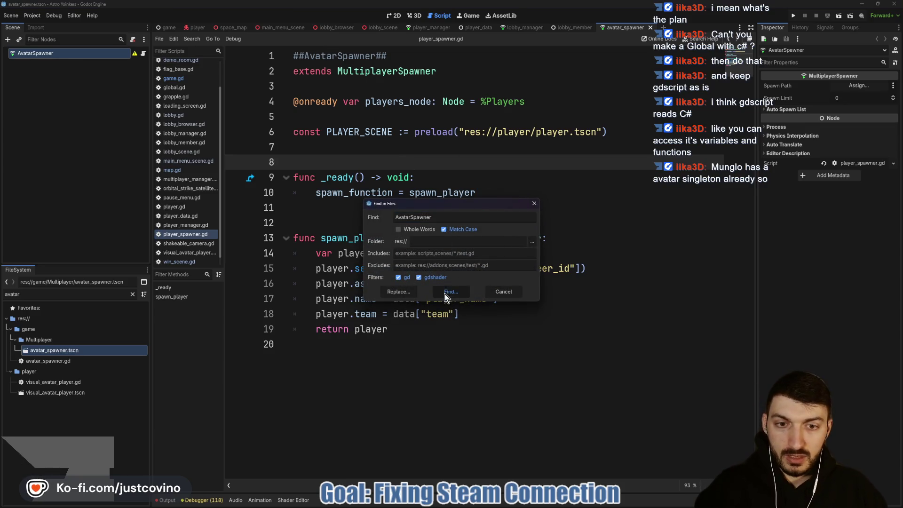
left_click(445, 292)
left_click(341, 419)
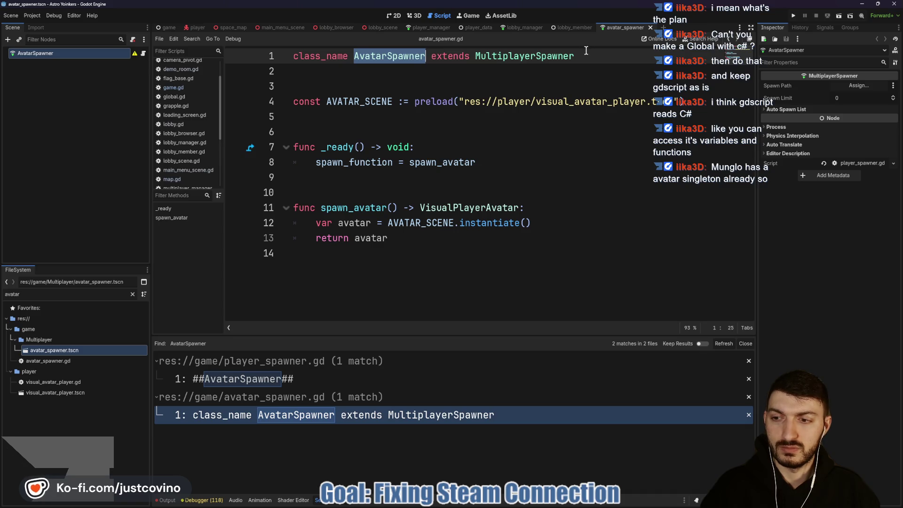
left_click(413, 61)
Open visual_avatar_player.tscn and avatar_spawner.tscn, then jump to the AvatarSpawner declaration
left_click(93, 393)
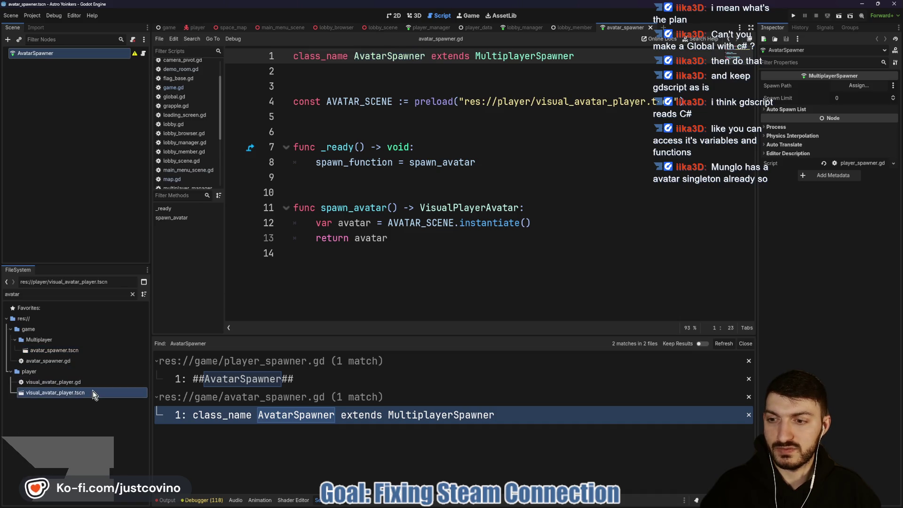
double_click(92, 392)
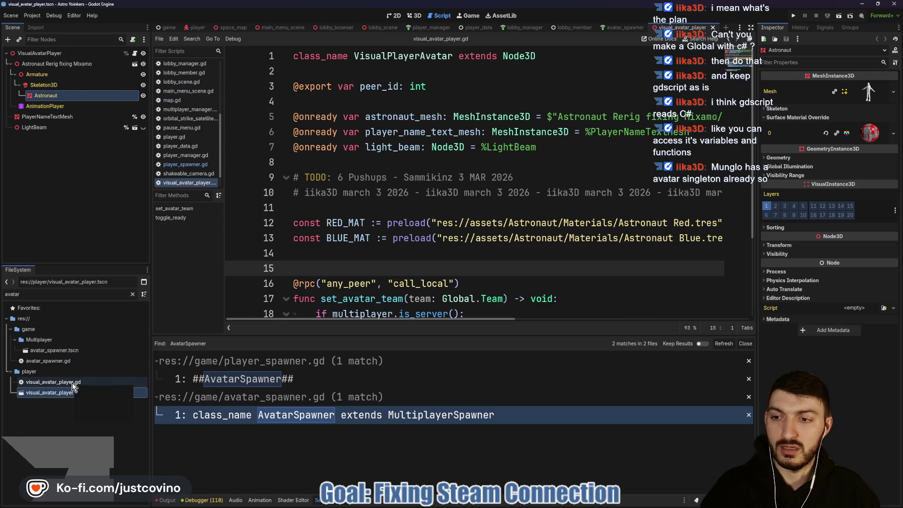
double_click(64, 350)
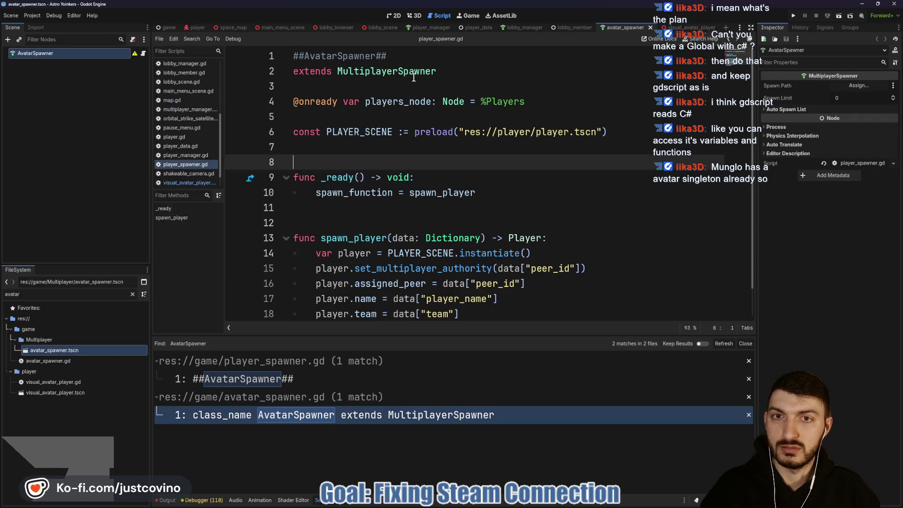
left_click(682, 28)
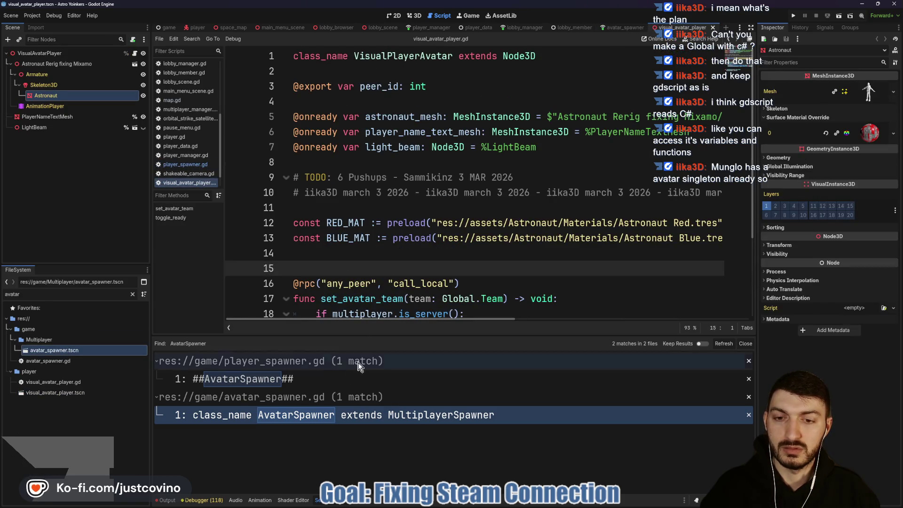
left_click(319, 416)
Prefix the class name with OLD to make it OLDAvatarSpawner and save the script
left_click(422, 55)
left_click_drag(427, 56, 291, 56)
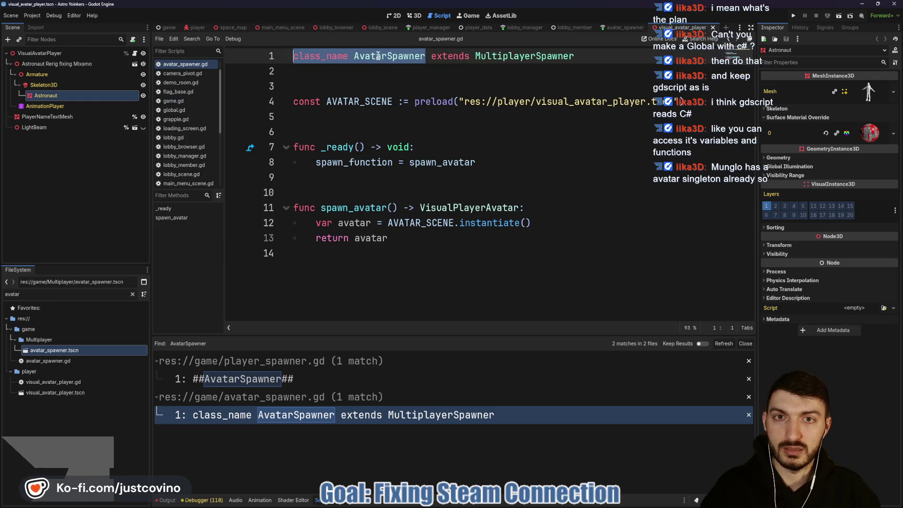
left_click(354, 56)
type("OLD")
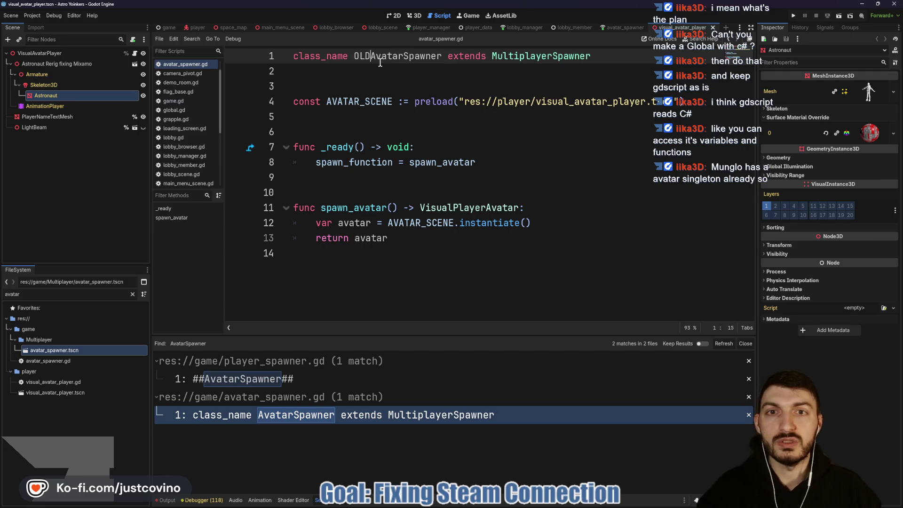
left_click(380, 73)
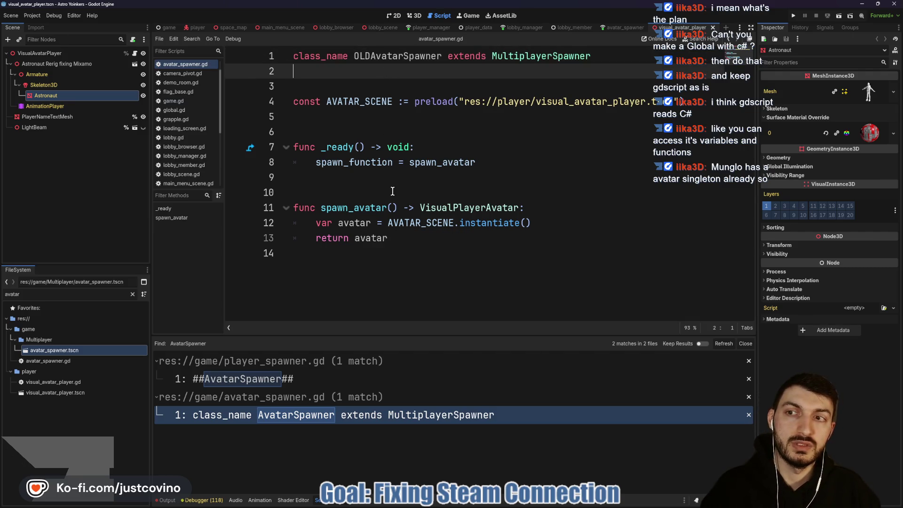
left_click(489, 104)
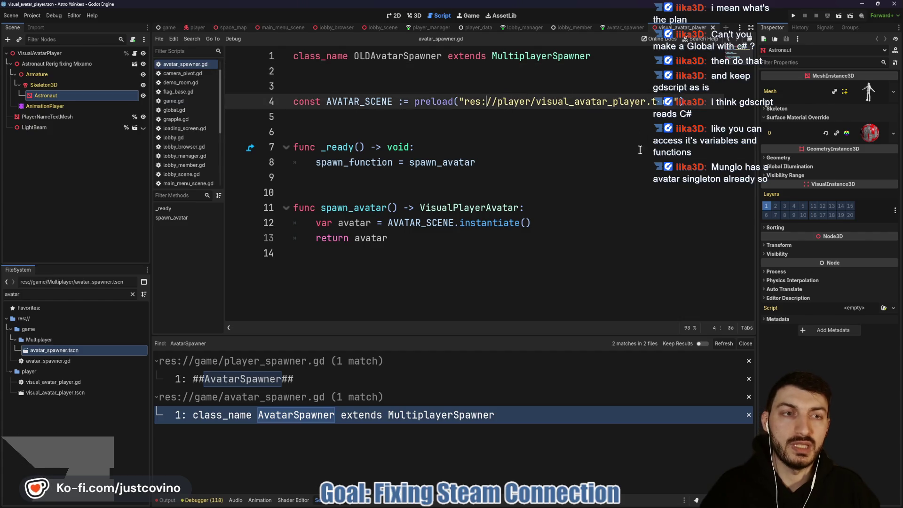
left_click(745, 343)
left_click(428, 192)
key("ctrl+s")
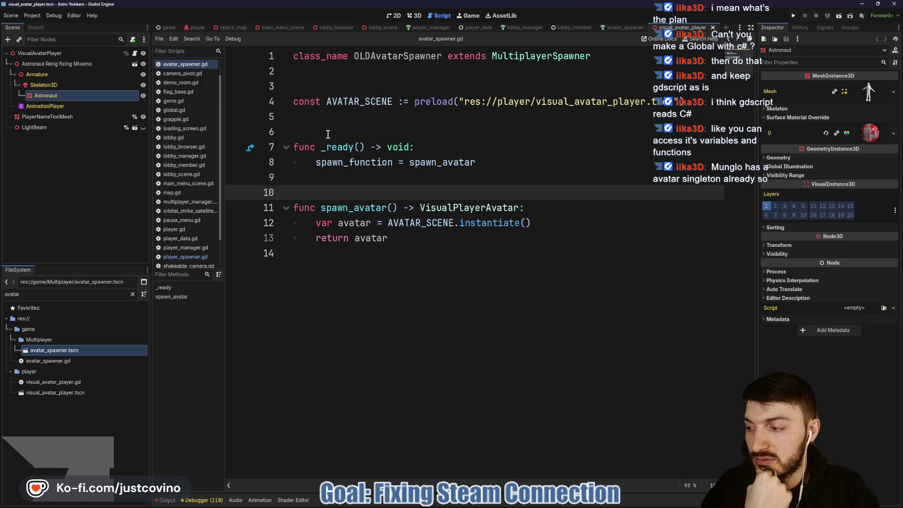
left_click(32, 15)
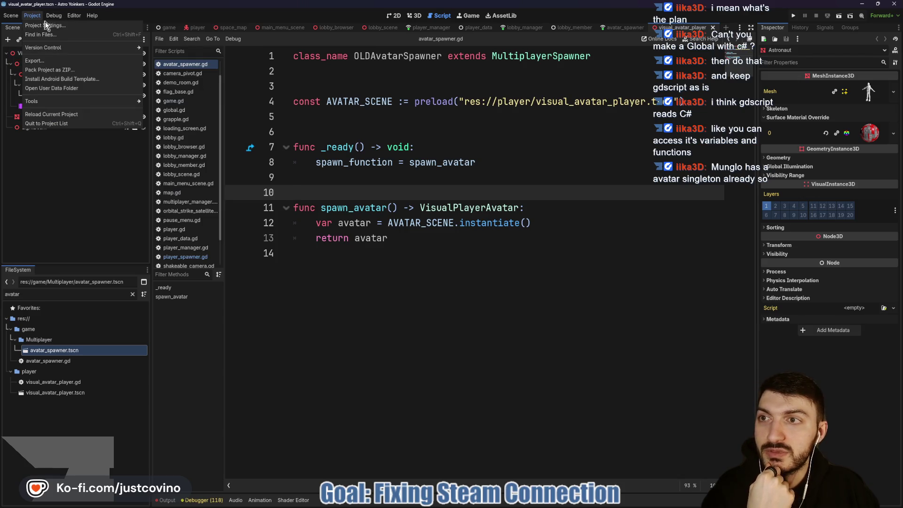
Add avatar_spawner.tscn to the Autoload list as AvatarSpawner and close Project Settings
left_click(71, 24)
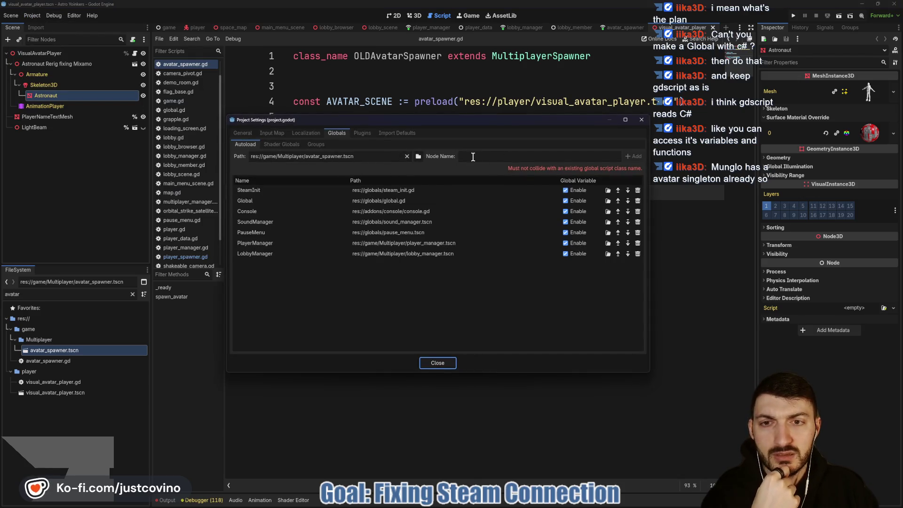
left_click(418, 156)
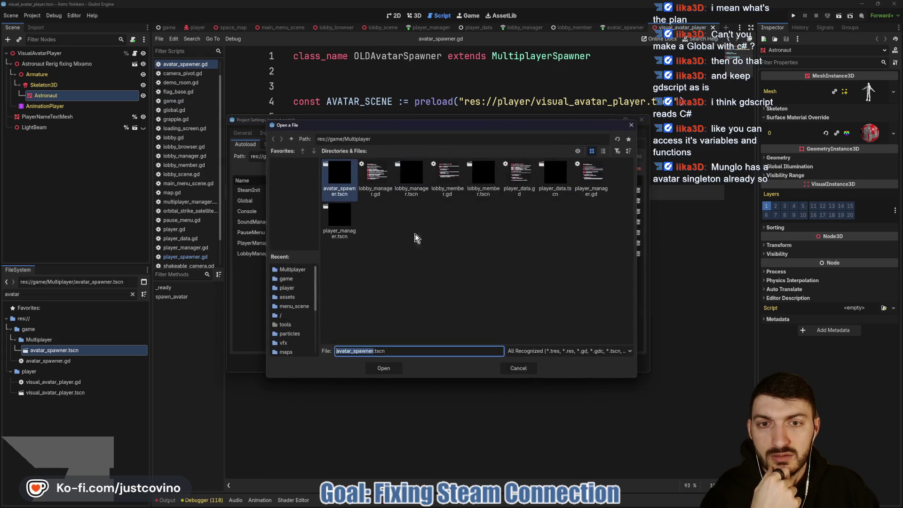
left_click(380, 369)
left_click(634, 156)
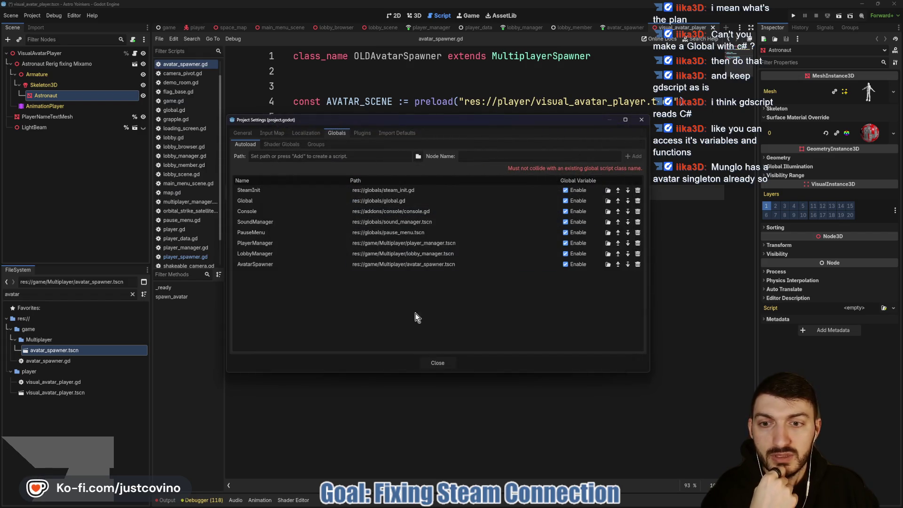
left_click(442, 363)
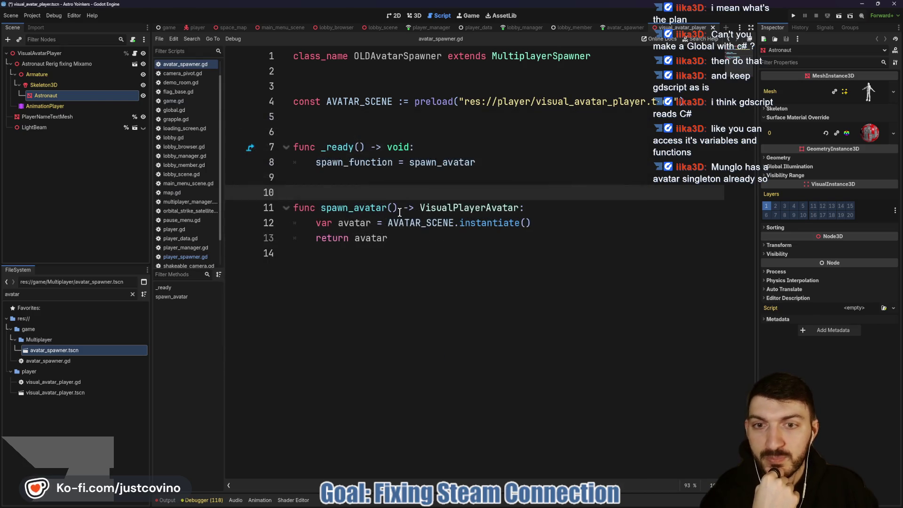
Save the scene and switch to the Game scene tab
left_click(343, 182)
key("ctrl+s")
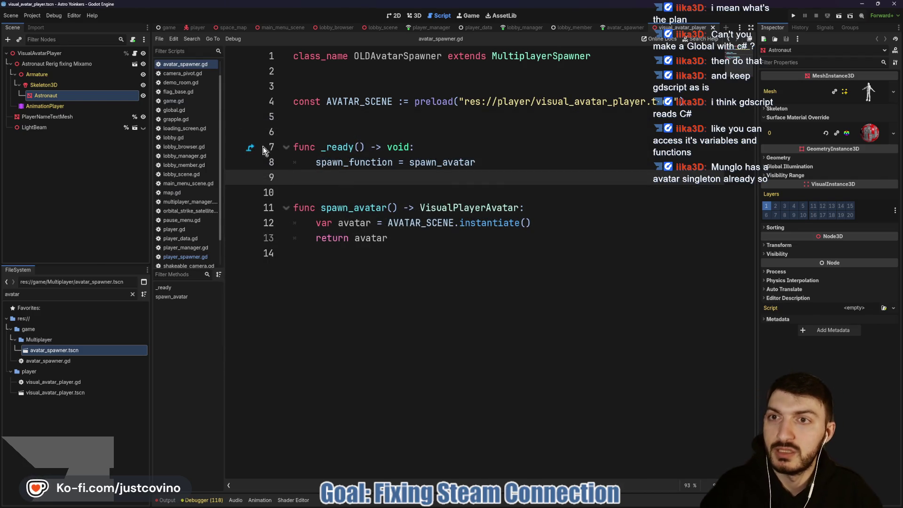
left_click(169, 27)
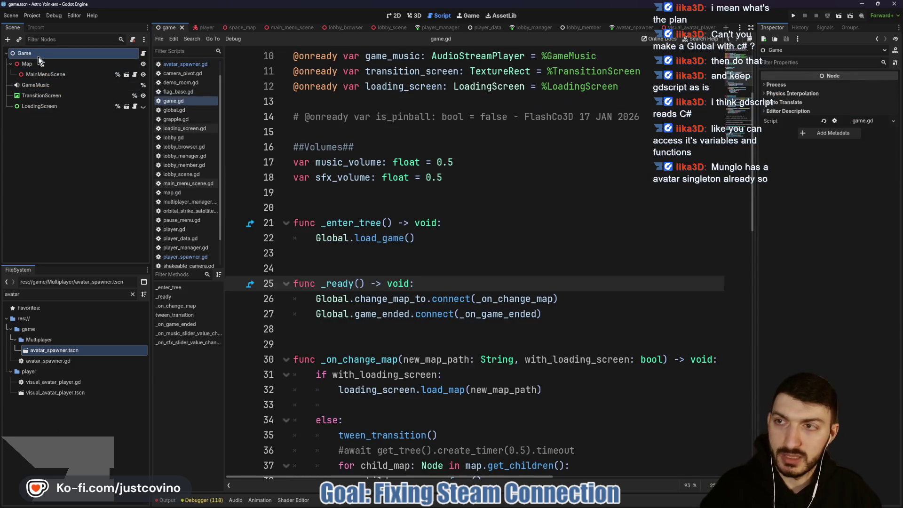
Add a Node3D child under Game named PlayerAvatars and enable Access as Unique Name
key("ctrl+a")
type("node3")
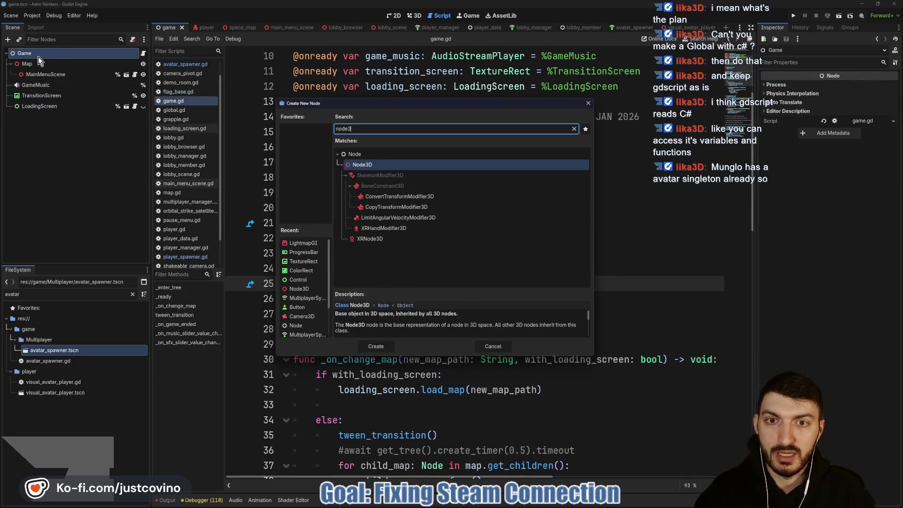
key("Return")
left_click(43, 115)
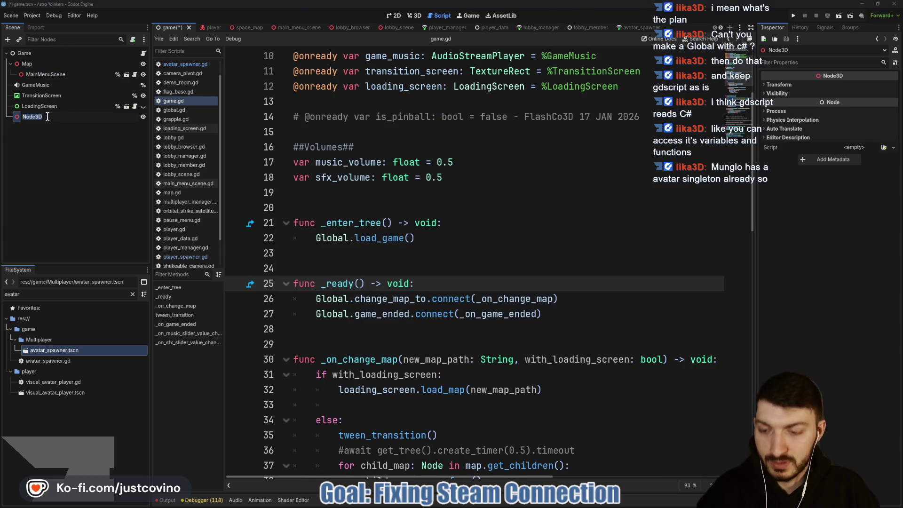
type("PlayerAvatars")
key("Return")
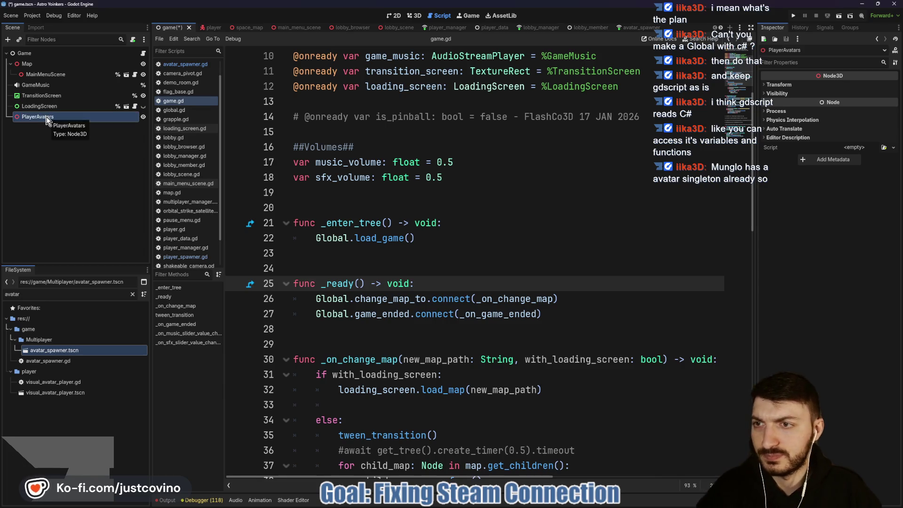
right_click(59, 120)
left_click(91, 290)
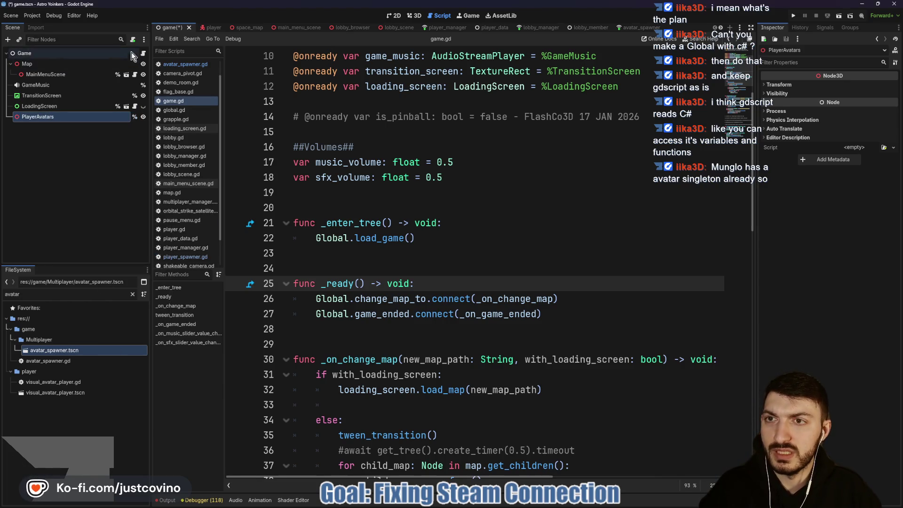
scroll(349, 167, "up", 2)
left_click(337, 193)
left_click_drag(37, 117, 325, 194)
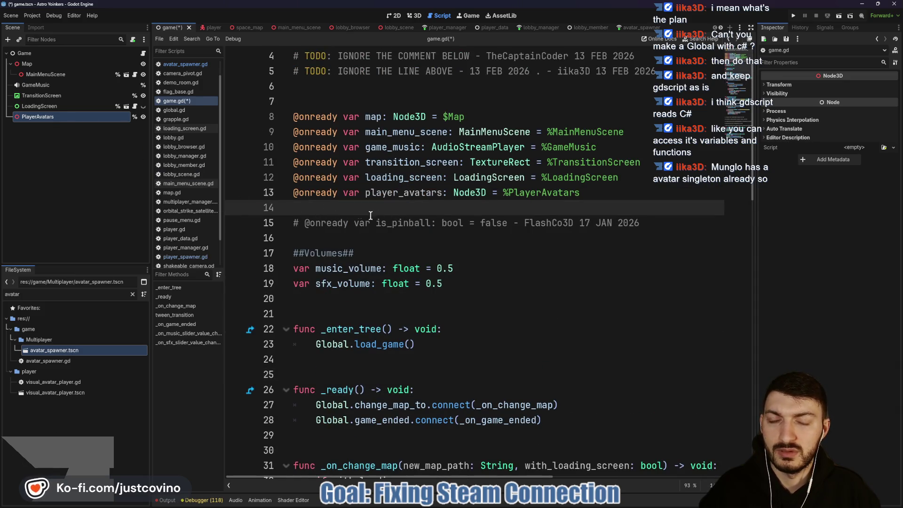
scroll(487, 302, "down", 1)
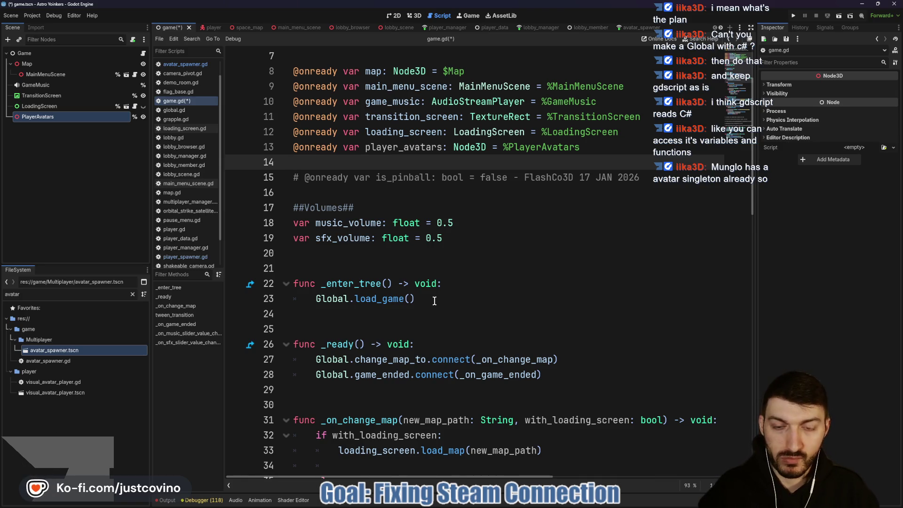
Begin an AvatarSpawner.spawn_path line in _ready, checking the AvatarSpawner's properties
left_click(371, 391)
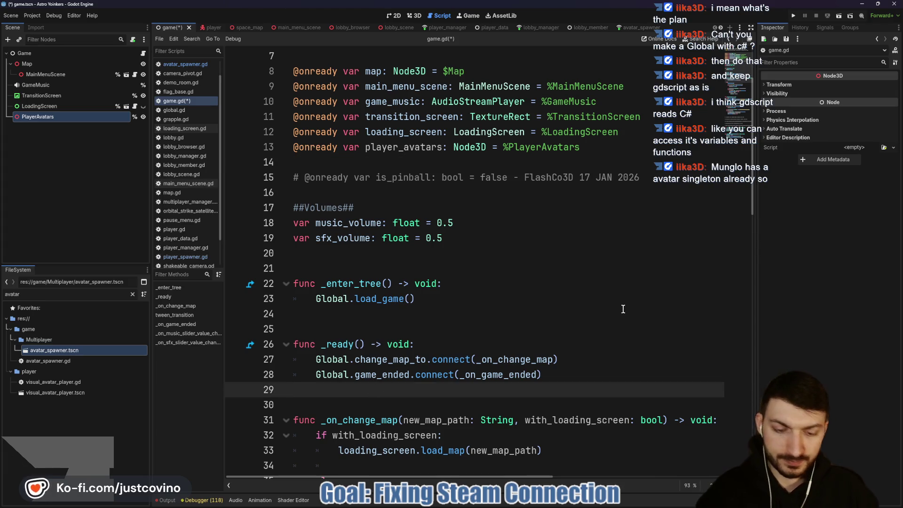
type("AvatarSpawner.")
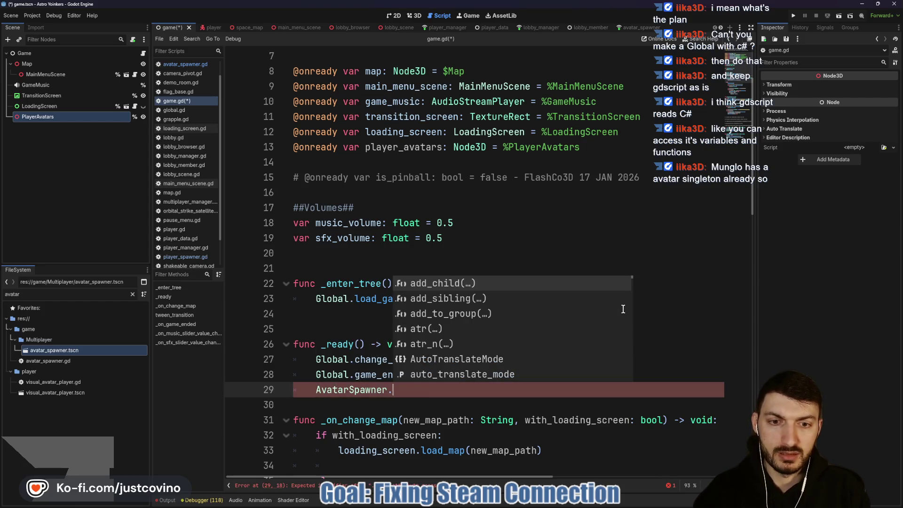
type("set")
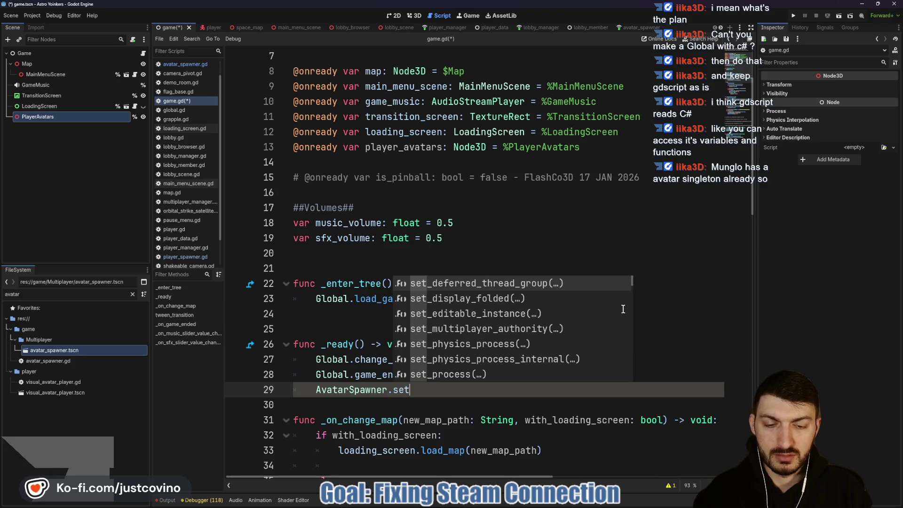
type("pa")
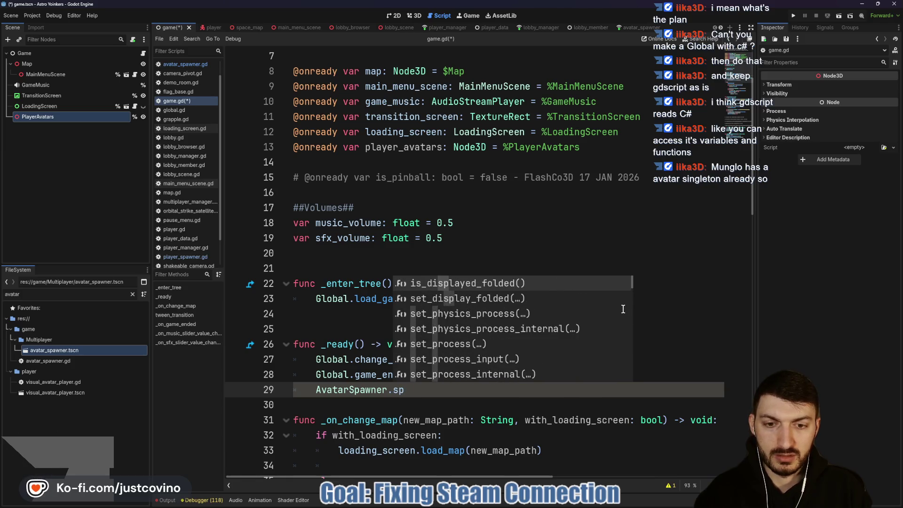
type("wn")
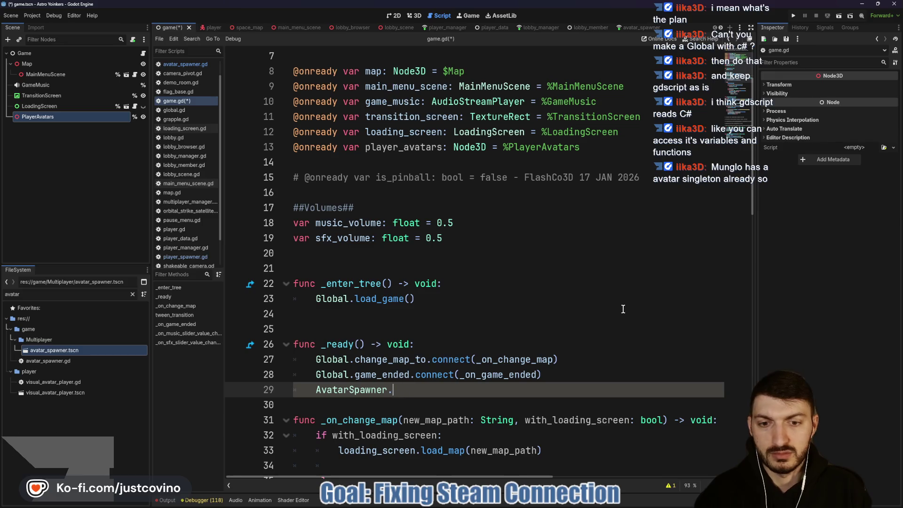
key("BackSpace")
type("pa")
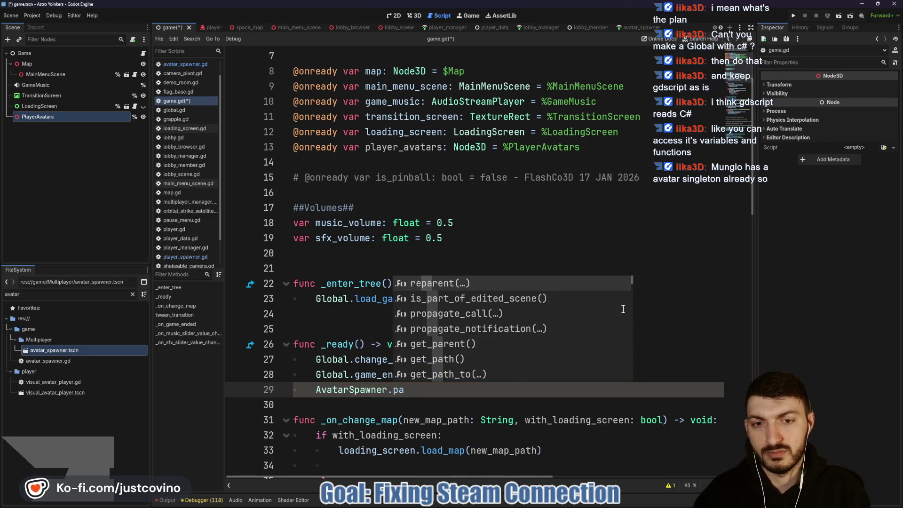
type("th")
key("Down")
key("Down")
key("Down")
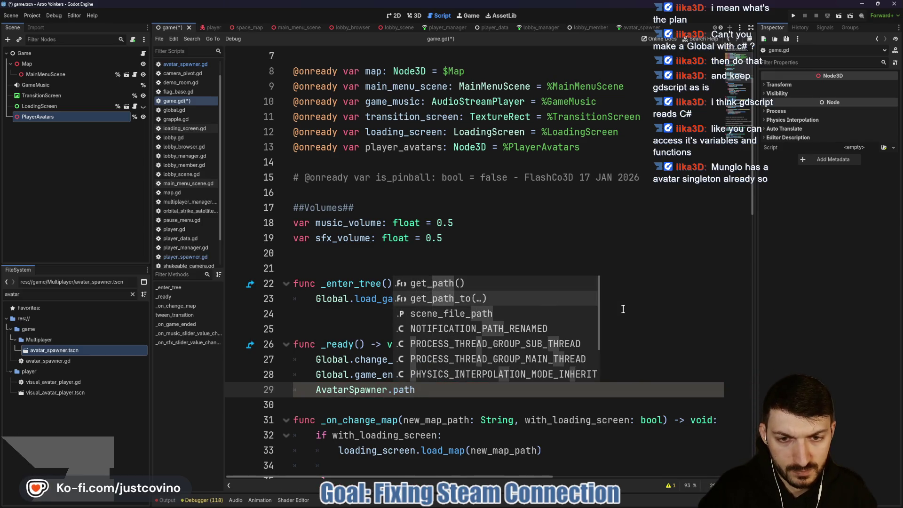
key("Down")
key("Down")
key("Down")
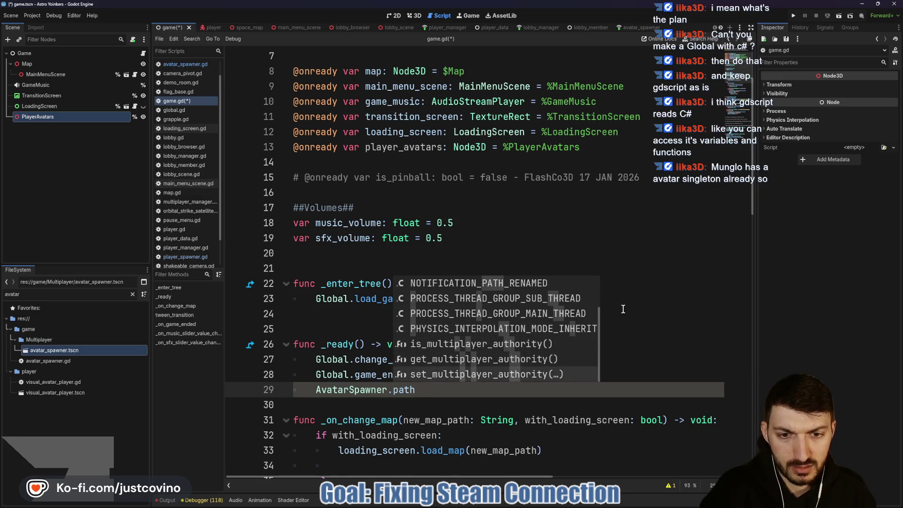
key("Escape")
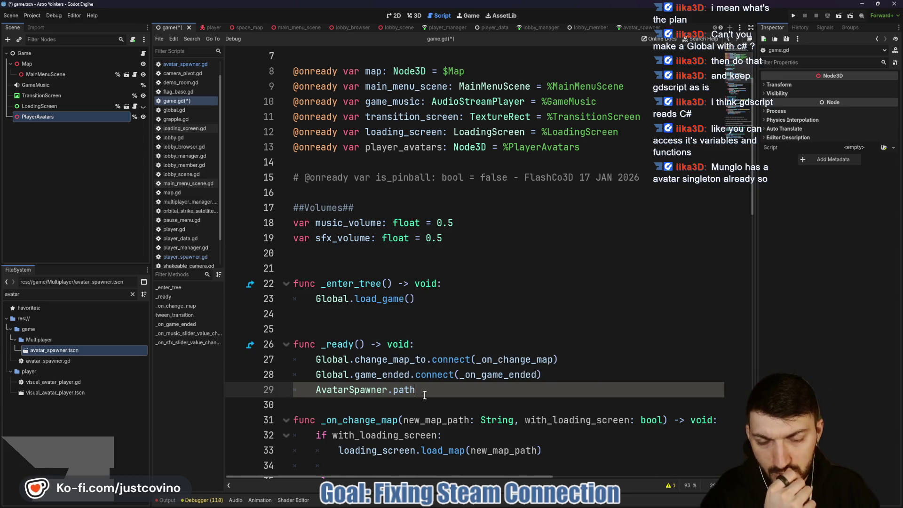
left_click(356, 390, "ctrl")
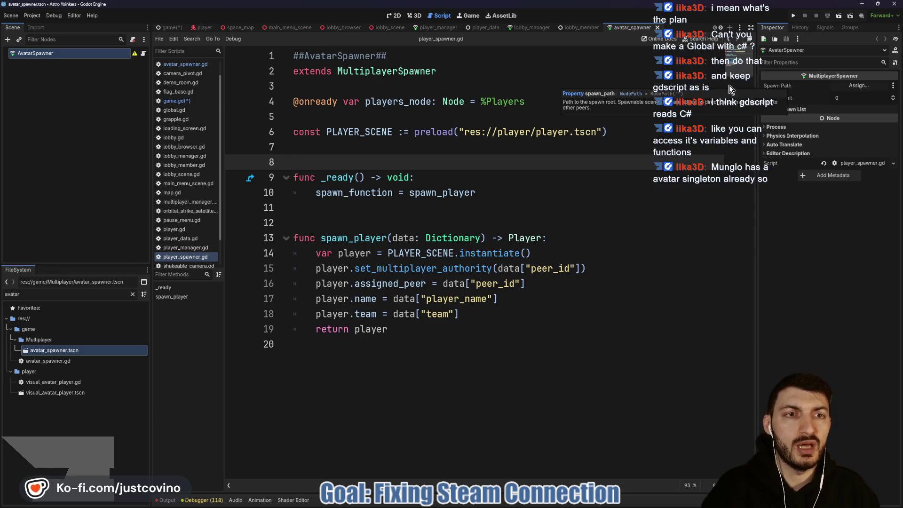
left_click(179, 28)
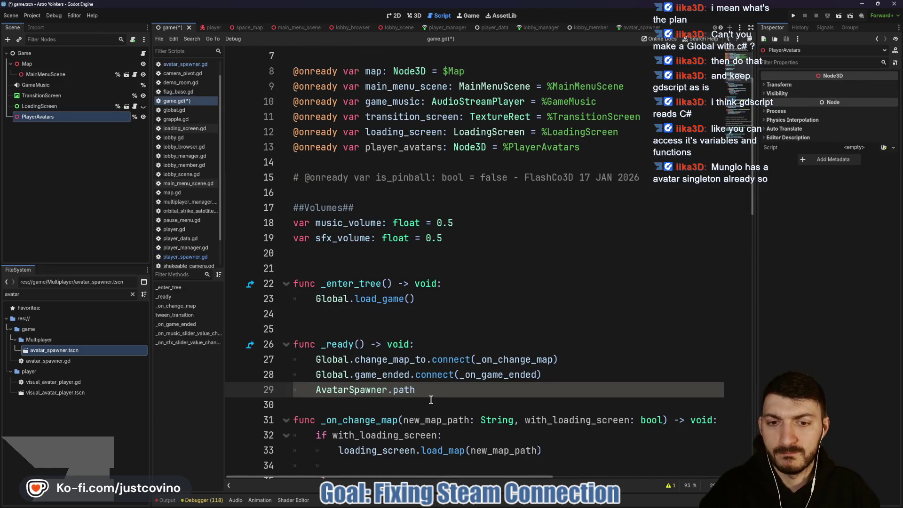
Complete it as AvatarSpawner.spawn_path = player_avatars.get_path() and save game.gd
key("BackSpace")
key("BackSpace")
type("spawn")
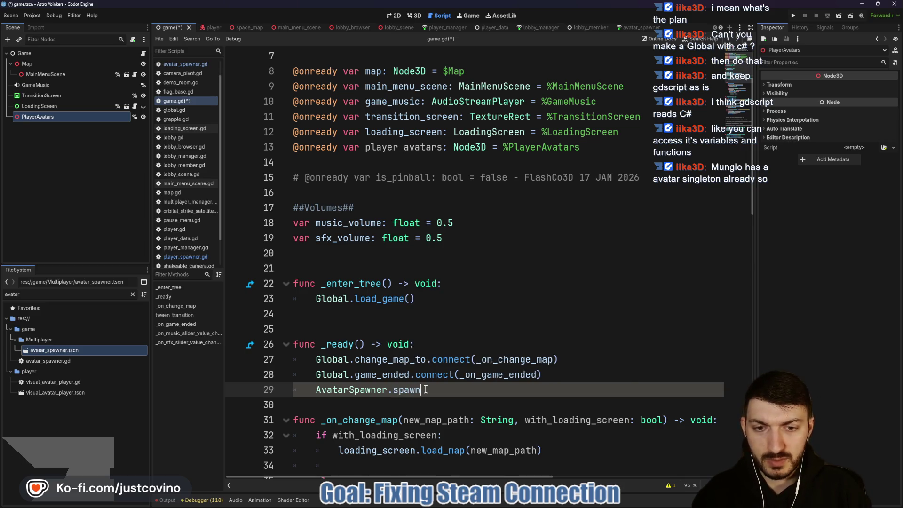
type("_path = ")
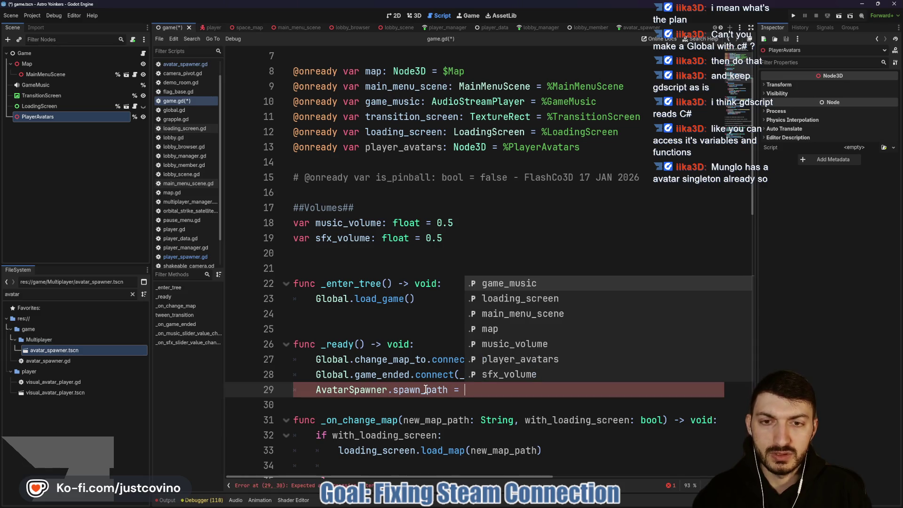
type("player")
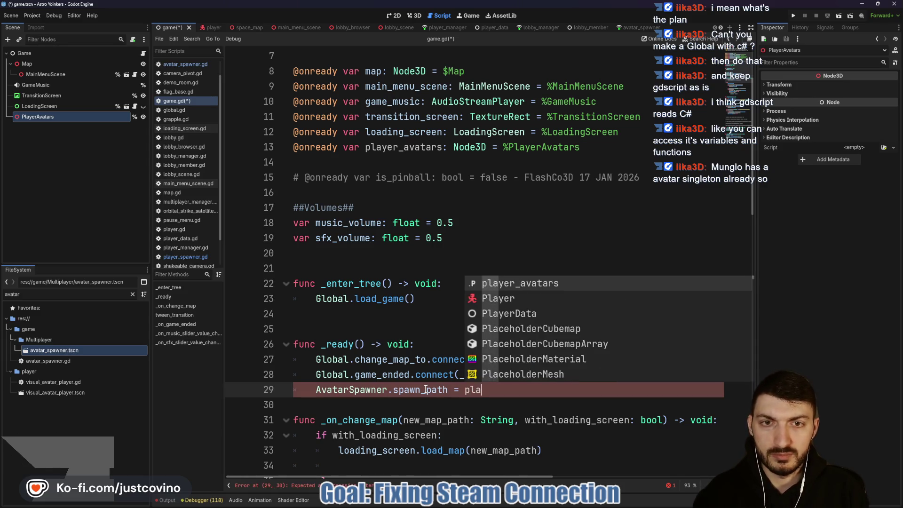
key("Return")
type(".")
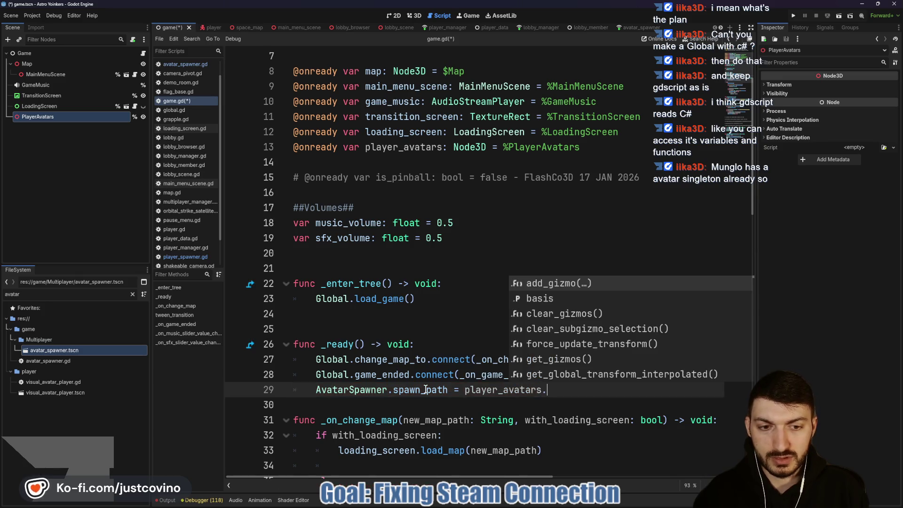
type("get_pat")
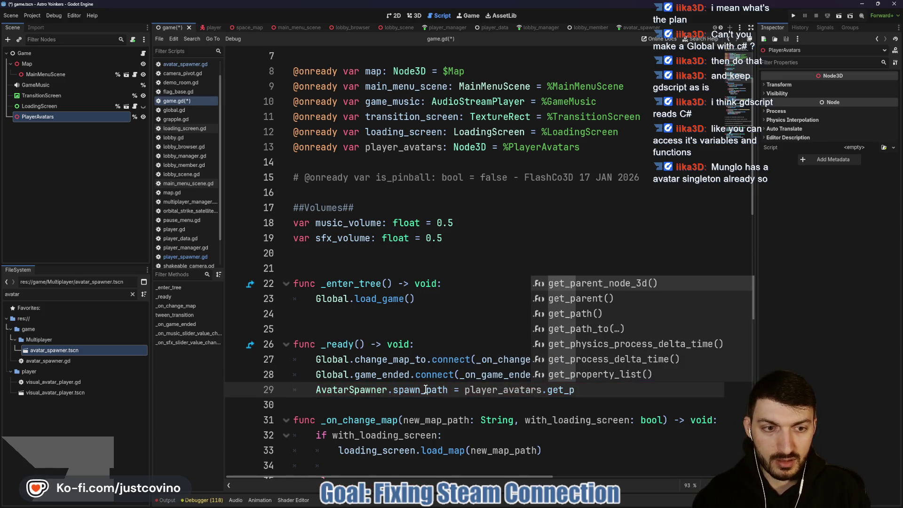
key("Return")
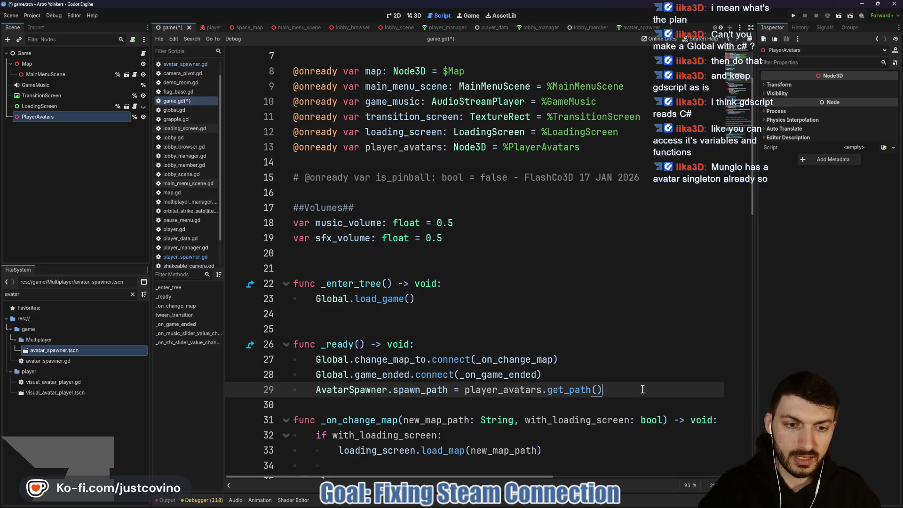
left_click(350, 404)
key("Return")
key("ctrl+s")
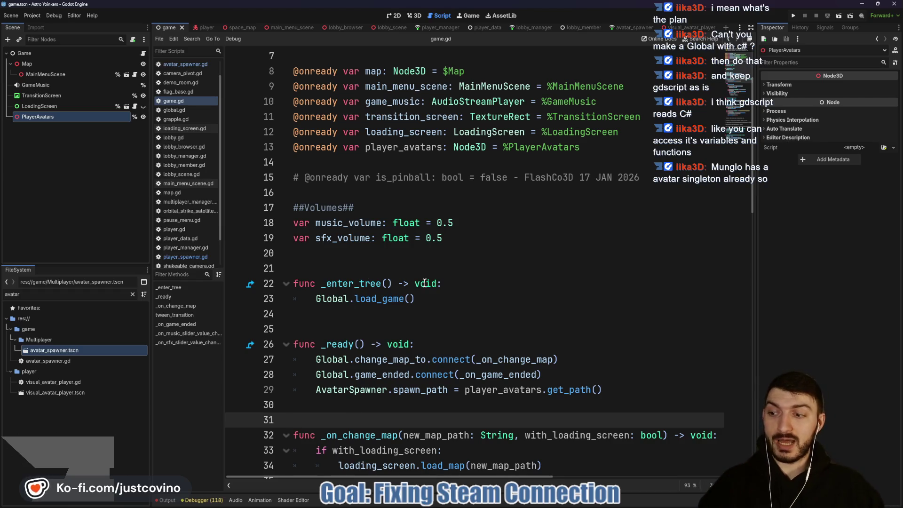
scroll(420, 338, "down", 2)
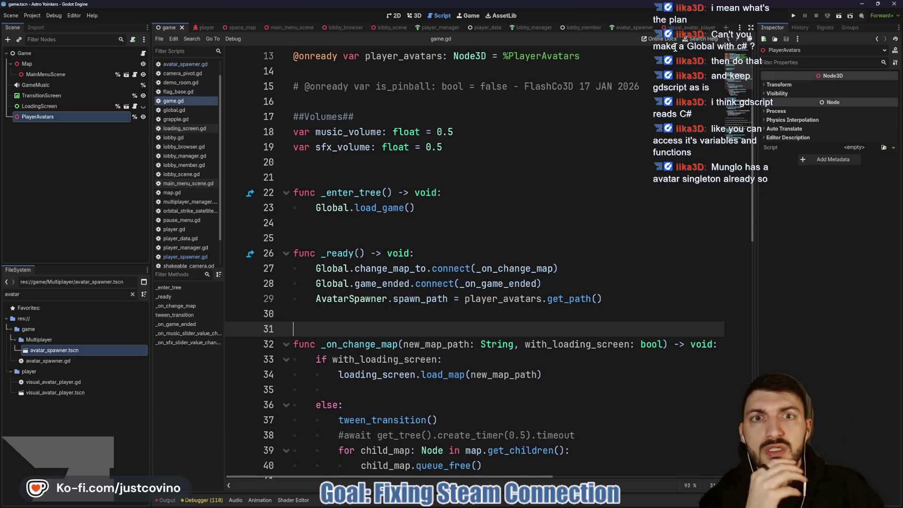
left_click(392, 28)
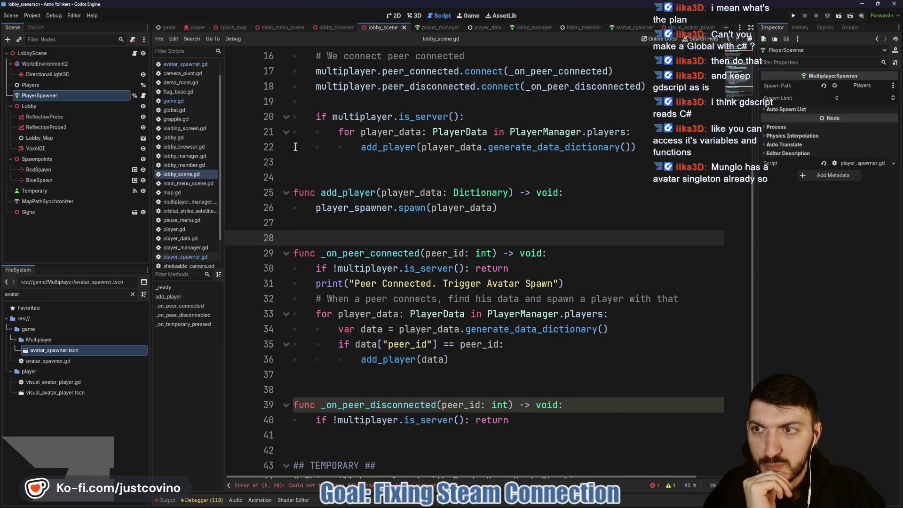
left_click(133, 54)
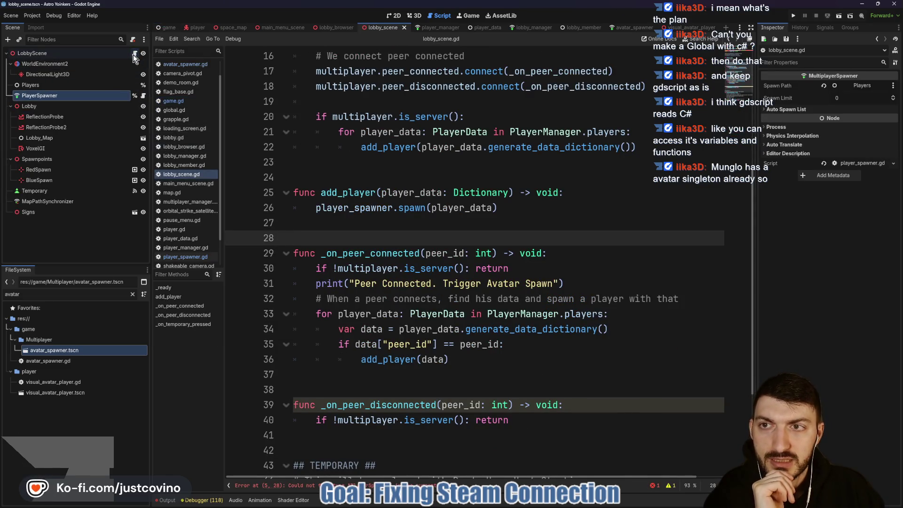
scroll(457, 261, "down", 1)
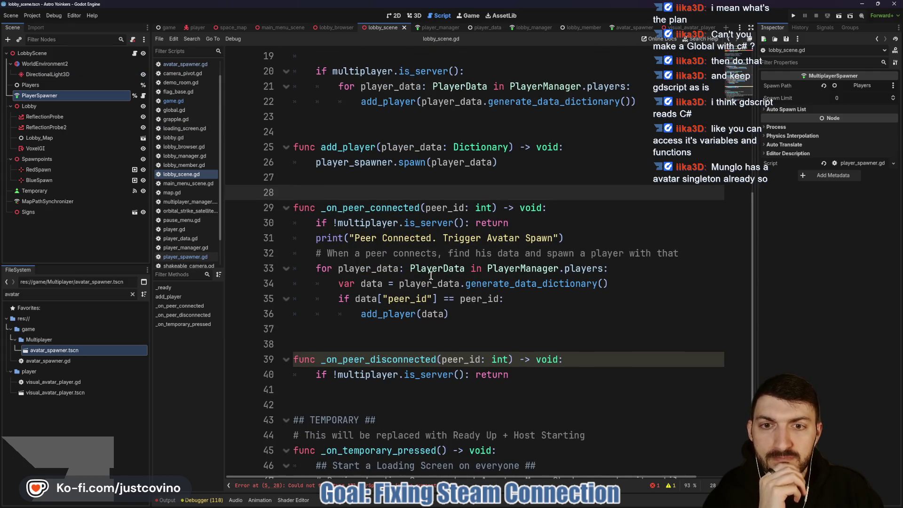
scroll(405, 256, "up", 2)
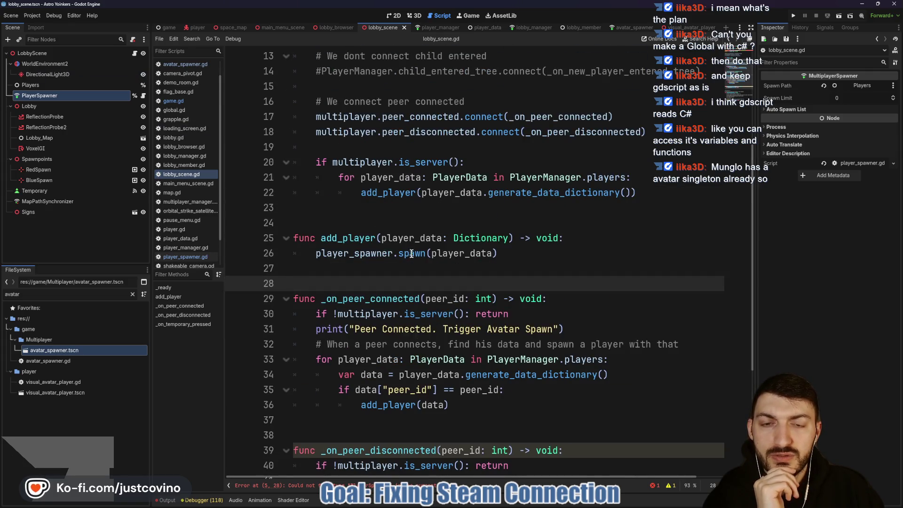
double_click(390, 193)
double_click(358, 255)
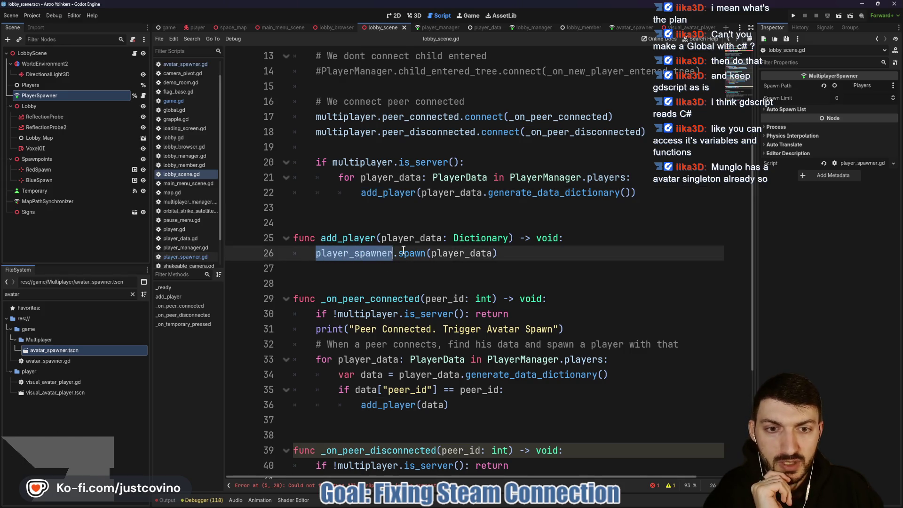
left_click_drag(394, 254, 315, 253)
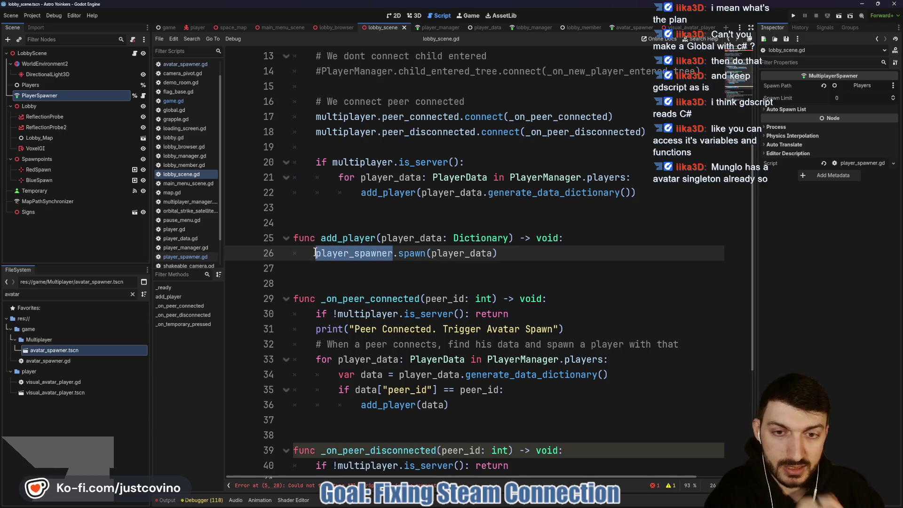
type("Avatar")
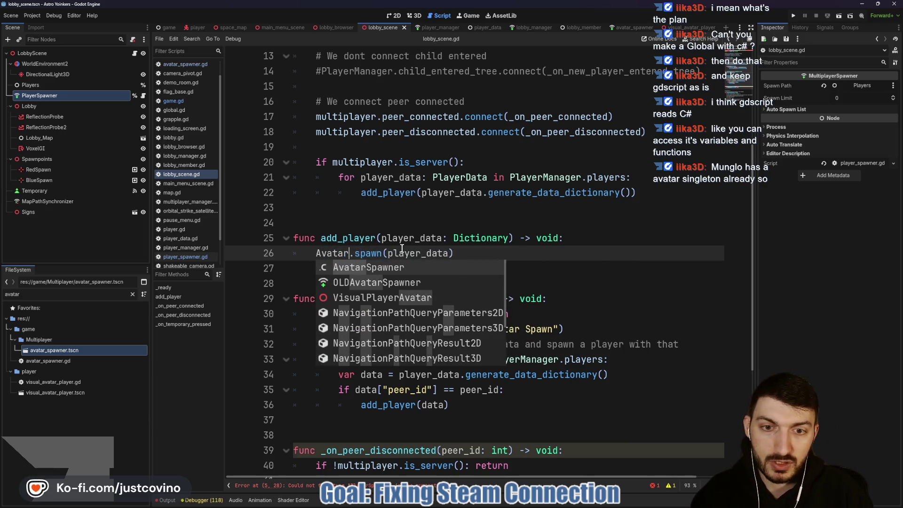
key("Return")
left_click(411, 262)
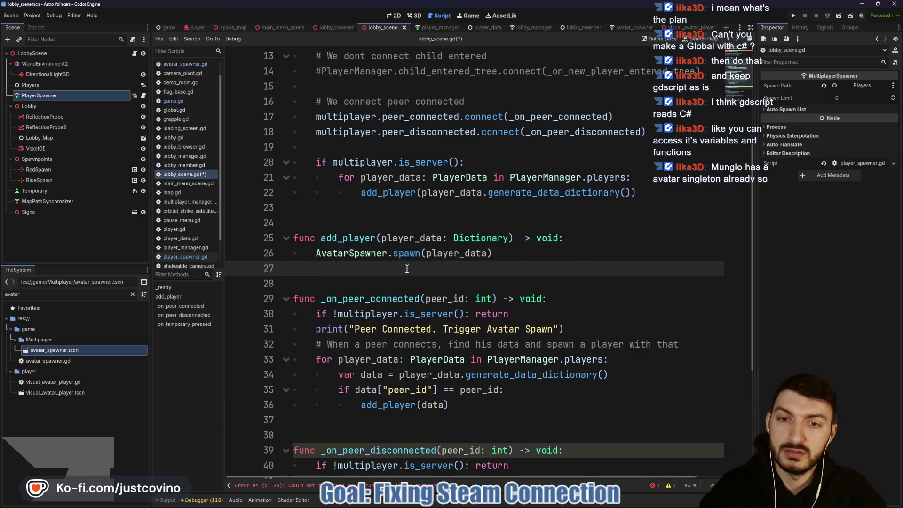
left_click(35, 86)
left_click(39, 96, "ctrl")
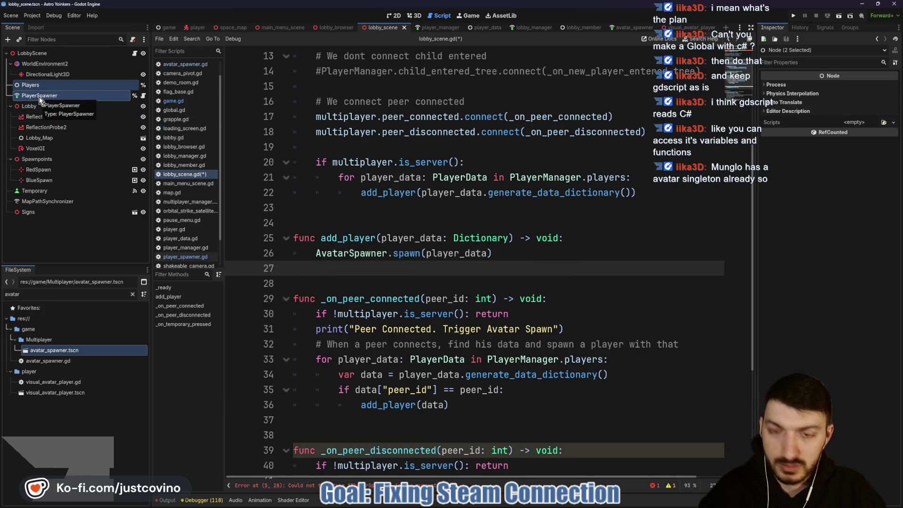
key("Delete")
left_click(426, 266)
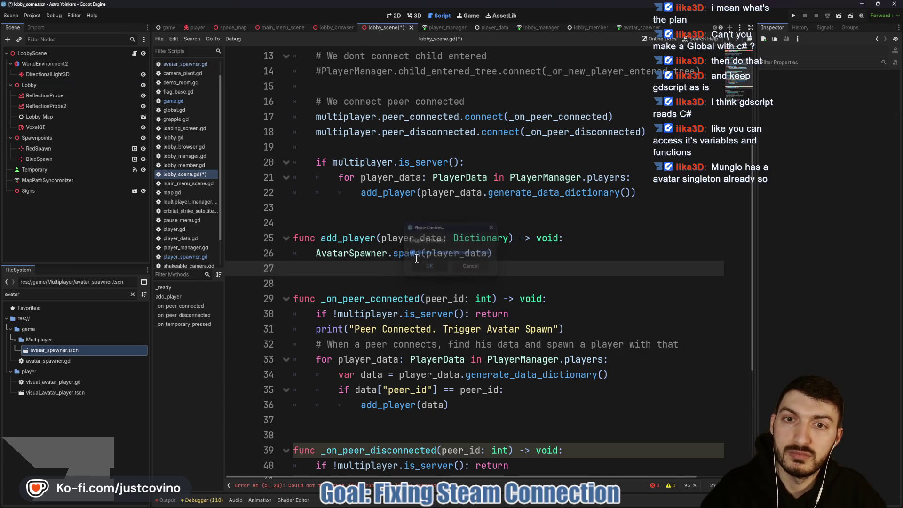
left_click(403, 222)
scroll(403, 221, "up", 4)
left_click_drag(501, 132, 281, 115)
key("BackSpace")
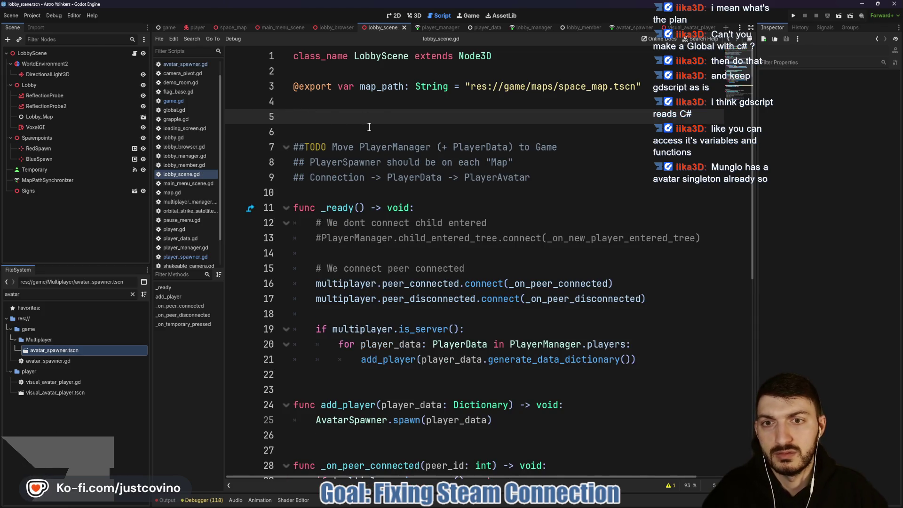
key("BackSpace")
key("ctrl+s")
scroll(390, 150, "down", 4)
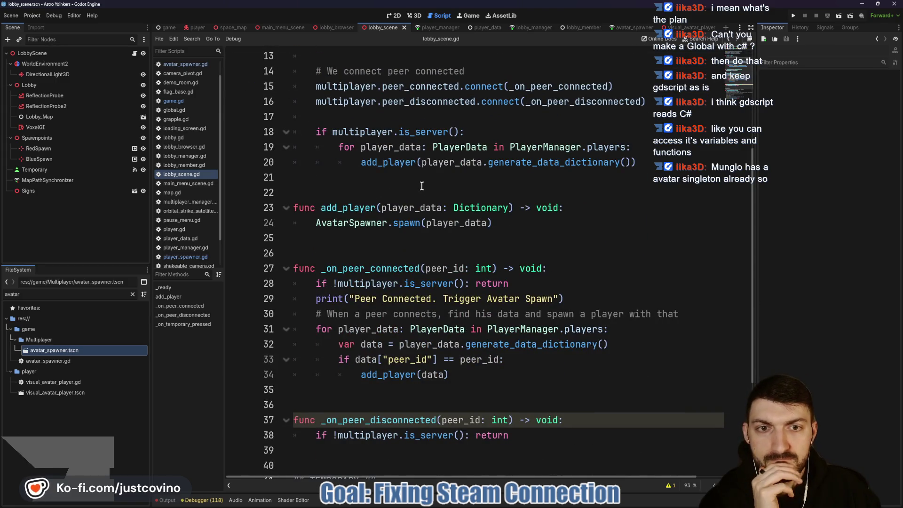
scroll(422, 186, "down", 4)
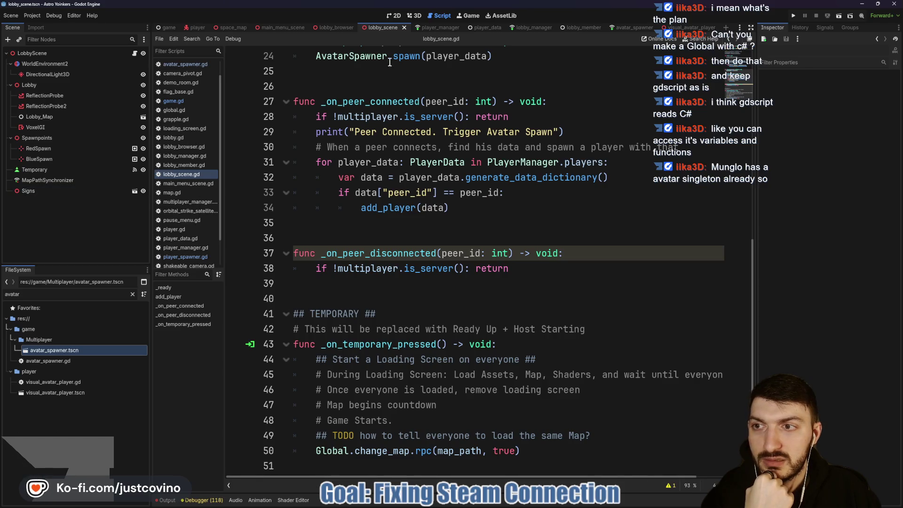
key("F5")
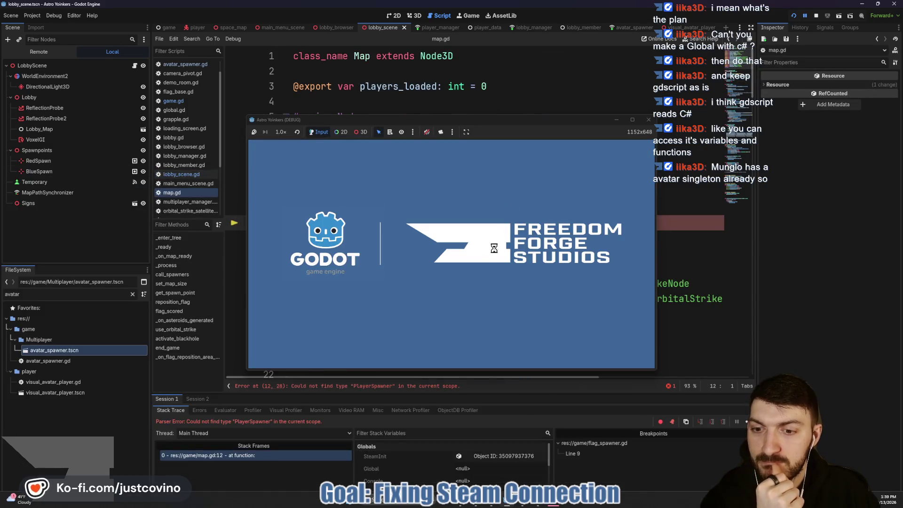
Stop the running game with F8 to reveal the map.gd line 12 error
key("F8")
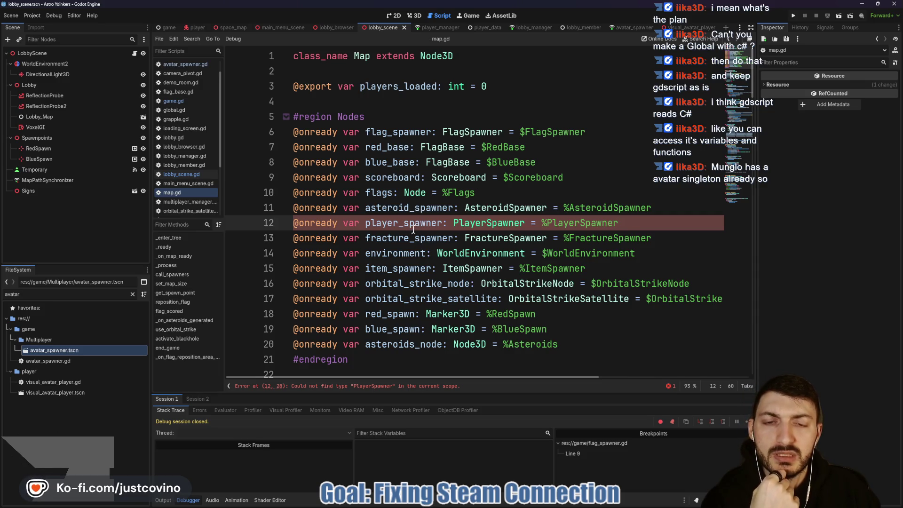
Comment out the player_spawner declaration on map.gd line 12
left_click(486, 223)
scroll(485, 225, "down", 3)
scroll(486, 225, "up", 3)
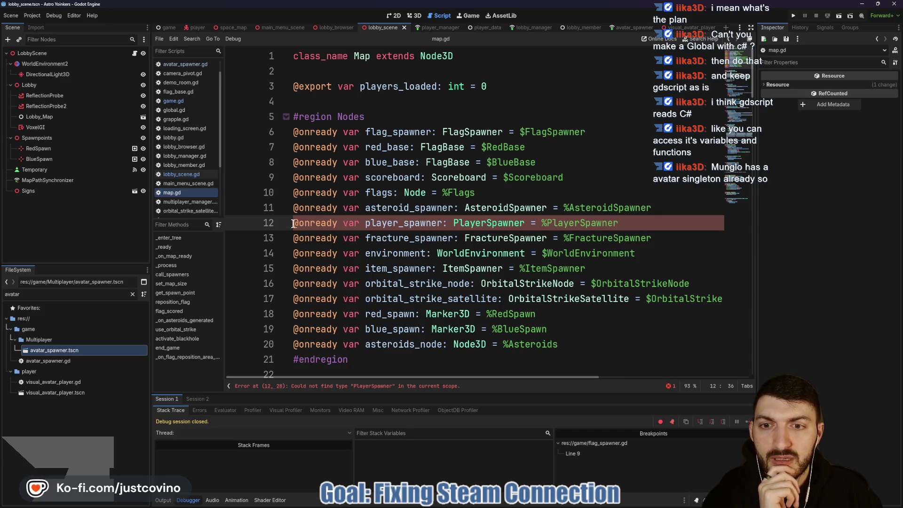
type("#")
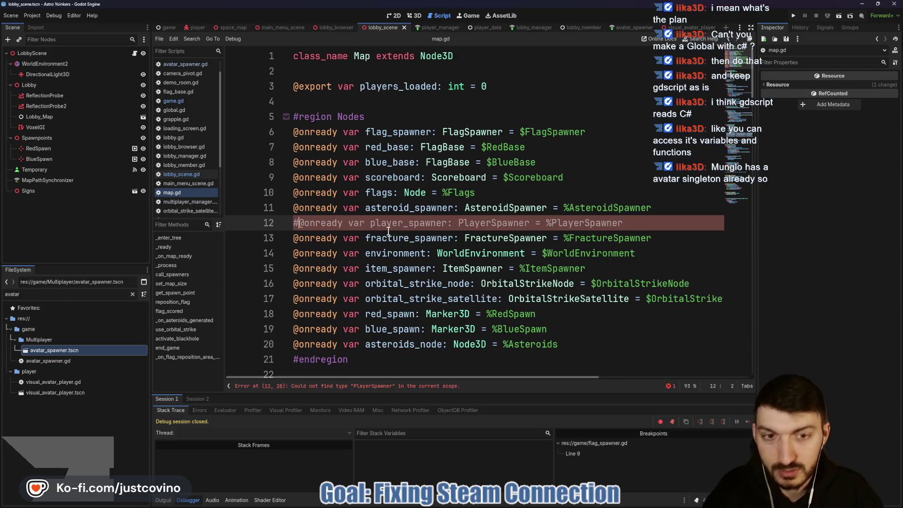
Replace player_spawner with AvatarSpawner in the deferred spawn calls on lines 55 and 71
scroll(479, 258, "down", 6)
scroll(479, 257, "down", 10)
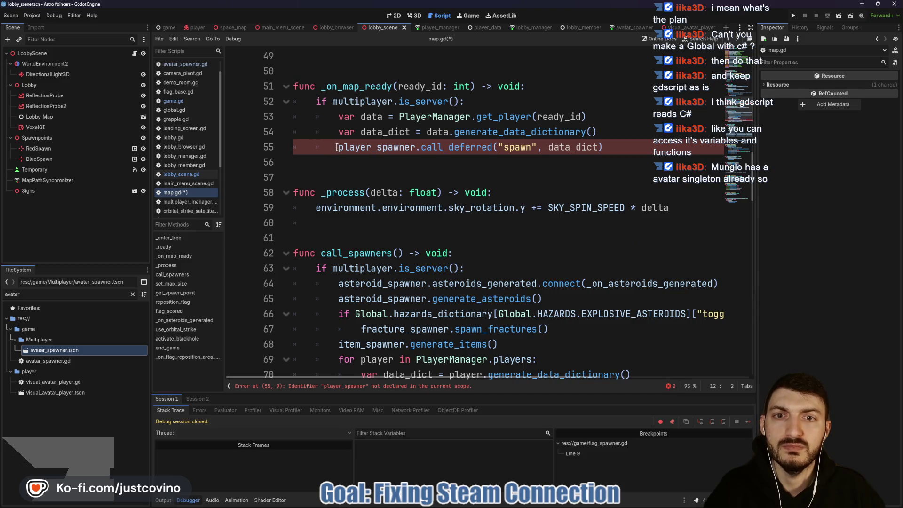
left_click(337, 148)
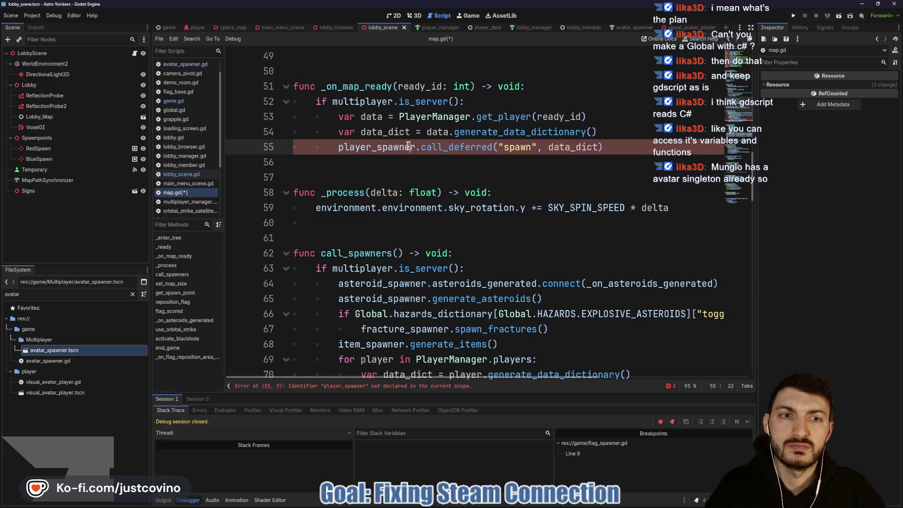
left_click_drag(416, 148, 337, 147)
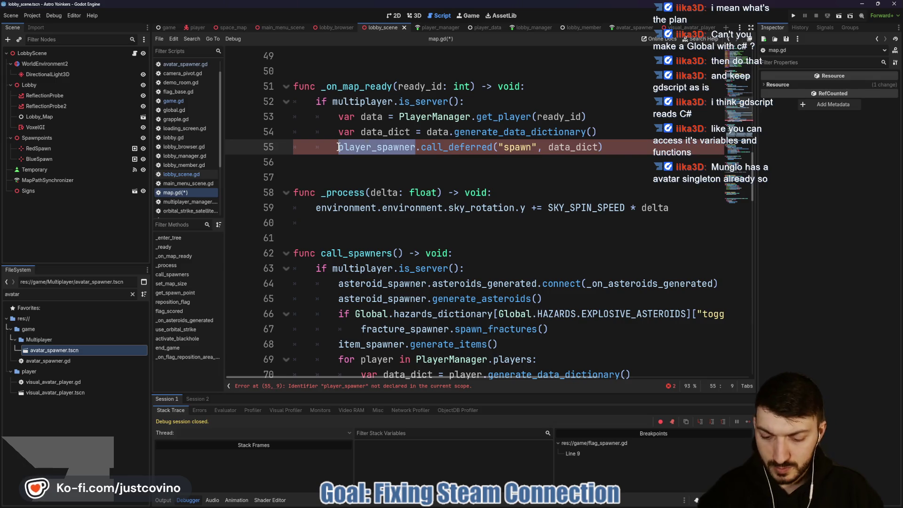
type("Avatar")
key("Return")
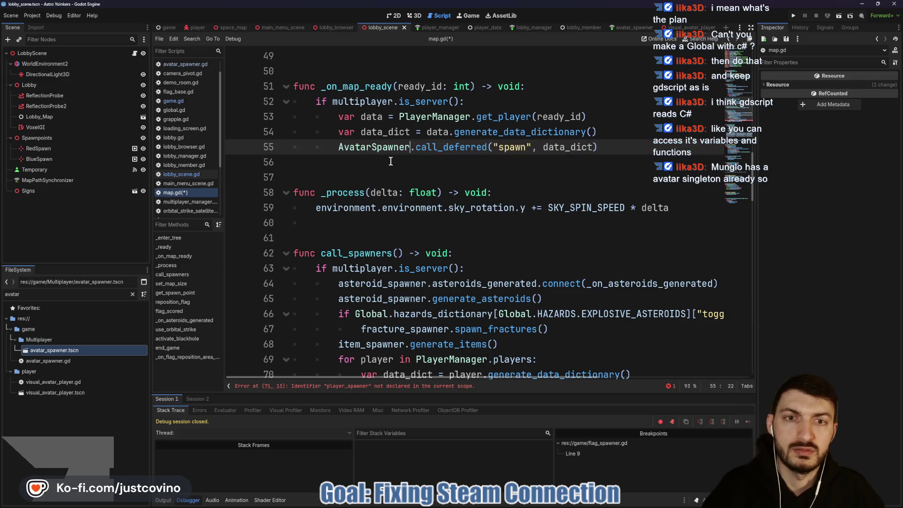
left_click(391, 161)
scroll(414, 174, "down", 5)
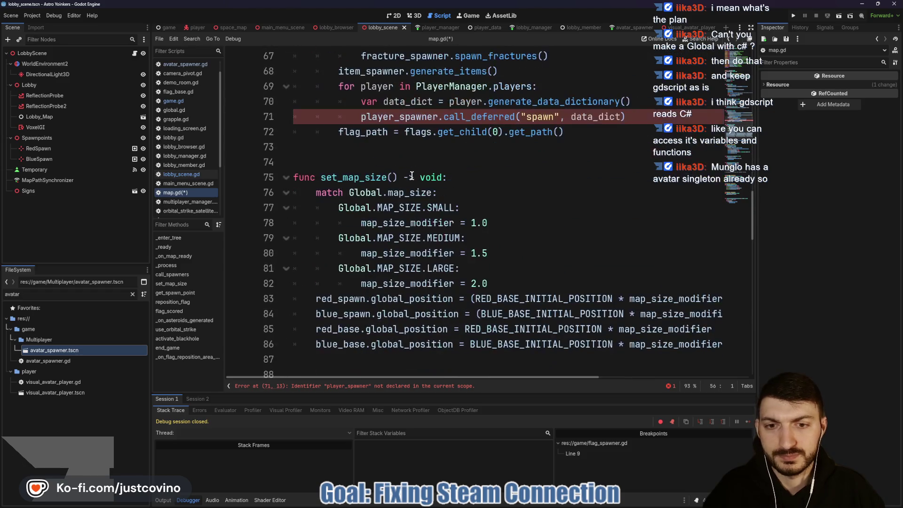
scroll(396, 150, "up", 2)
double_click(432, 163)
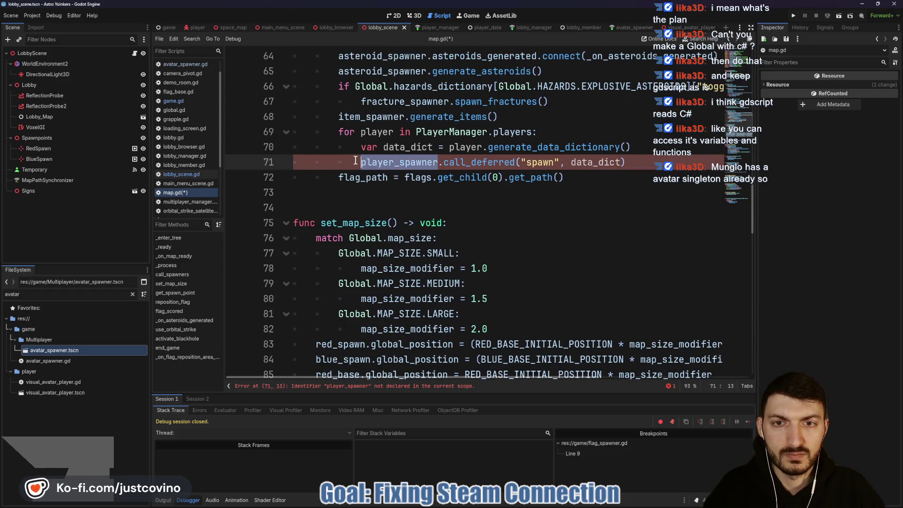
type("Ava")
key("Return")
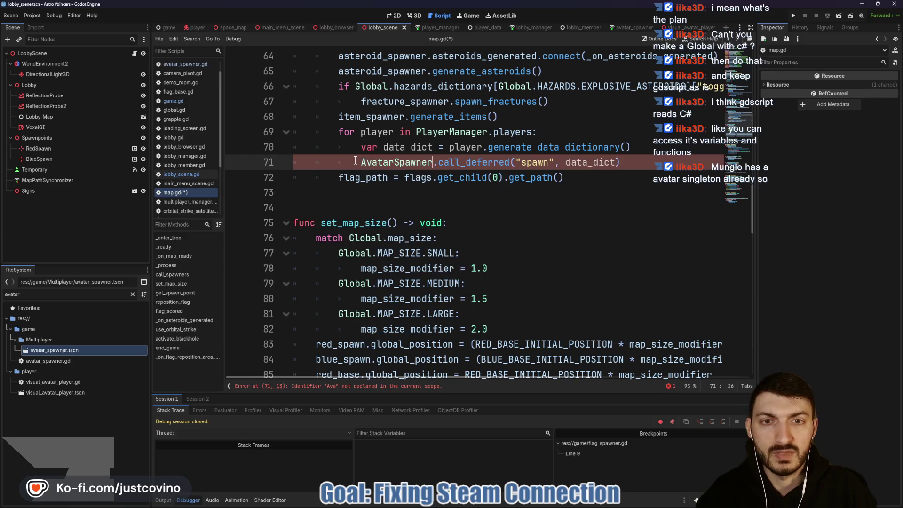
scroll(372, 167, "down", 7)
scroll(375, 170, "down", 15)
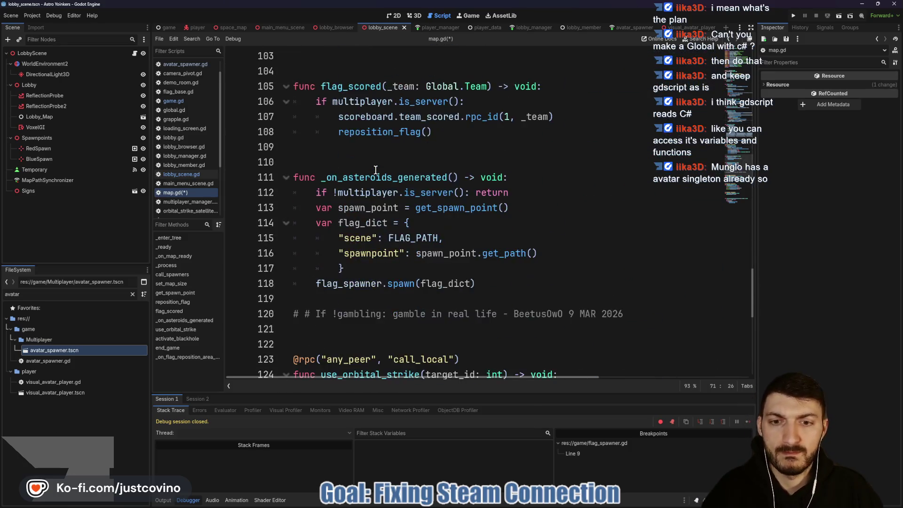
Save map.gd and run the project again
left_click(362, 267)
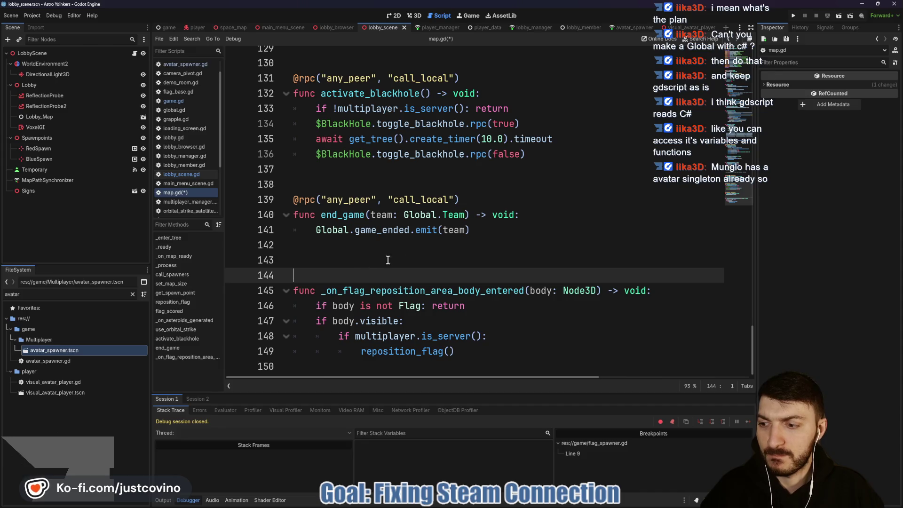
key("ctrl+s")
left_click(789, 15)
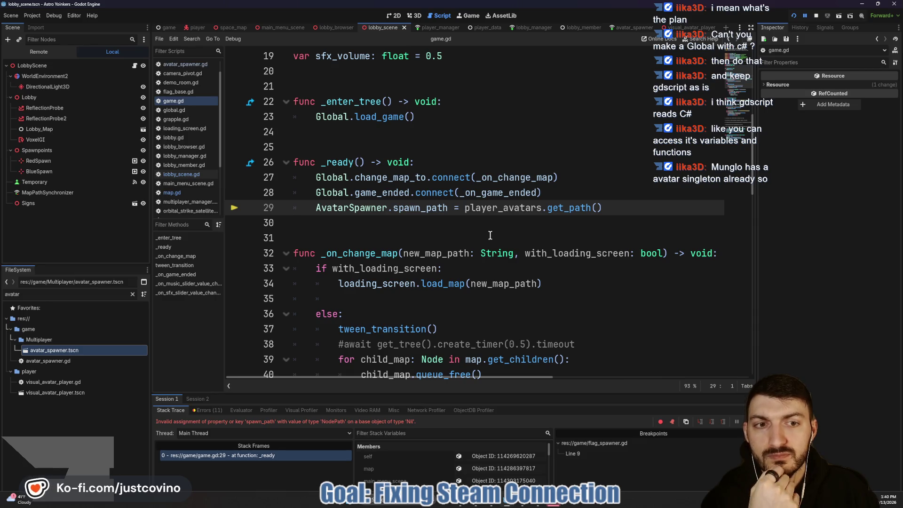
Move the spawn_path assignment into _enter_tree after Global.load_game() and rerun the project
scroll(489, 225, "up", 4)
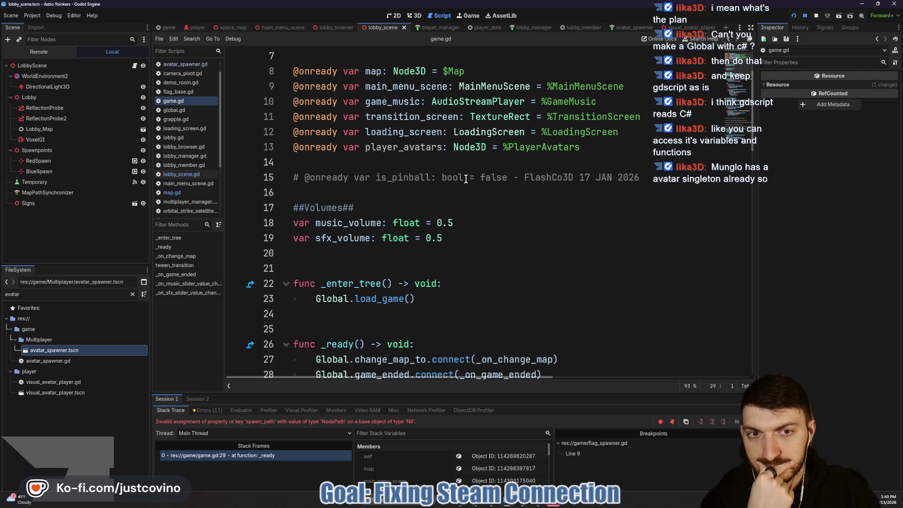
scroll(485, 195, "down", 3)
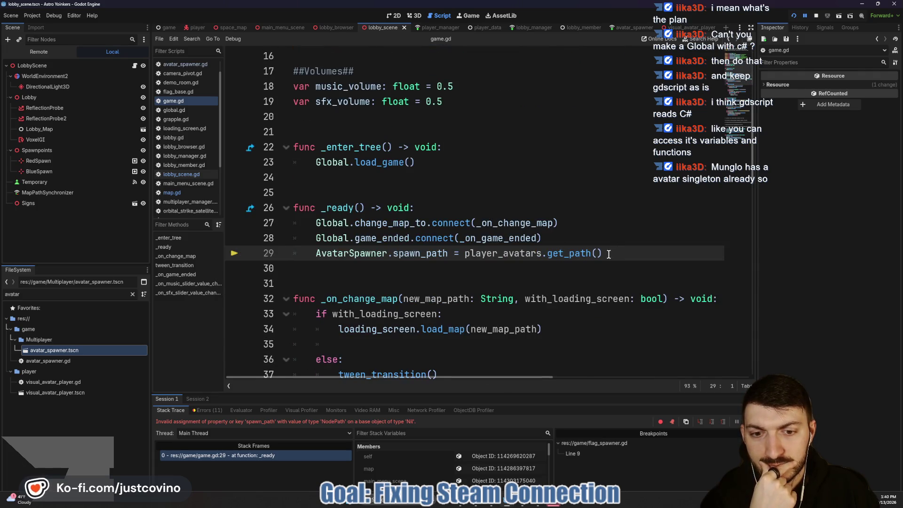
left_click_drag(601, 254, 286, 247)
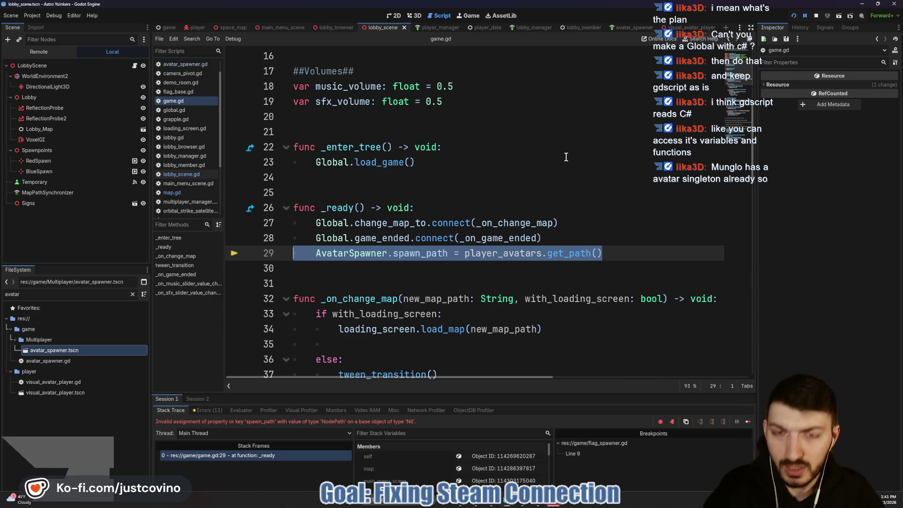
key("alt+Up")
key("alt+Up")
key("alt+Up")
left_click(415, 206)
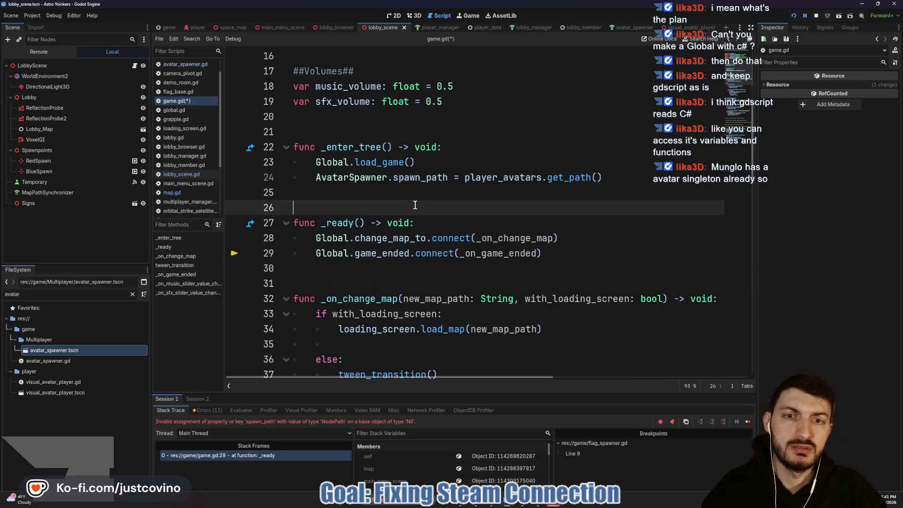
left_click(794, 15)
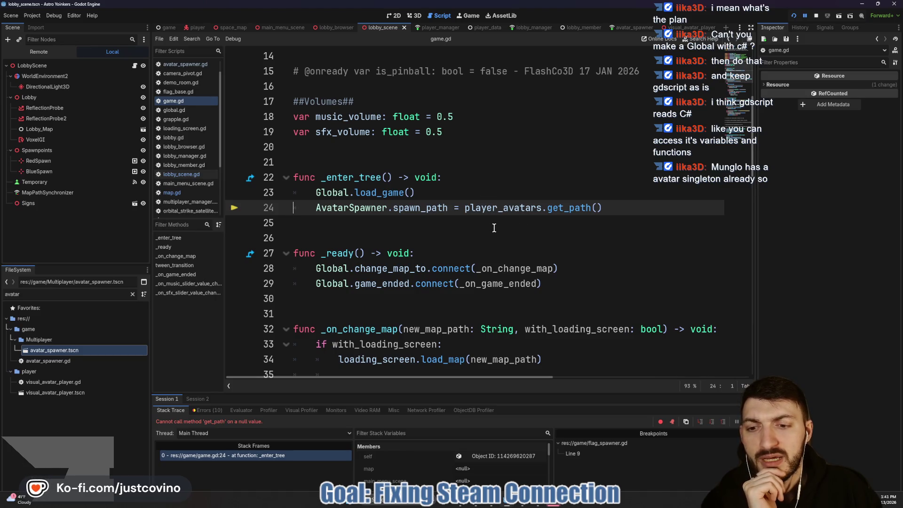
mouse_move(513, 212)
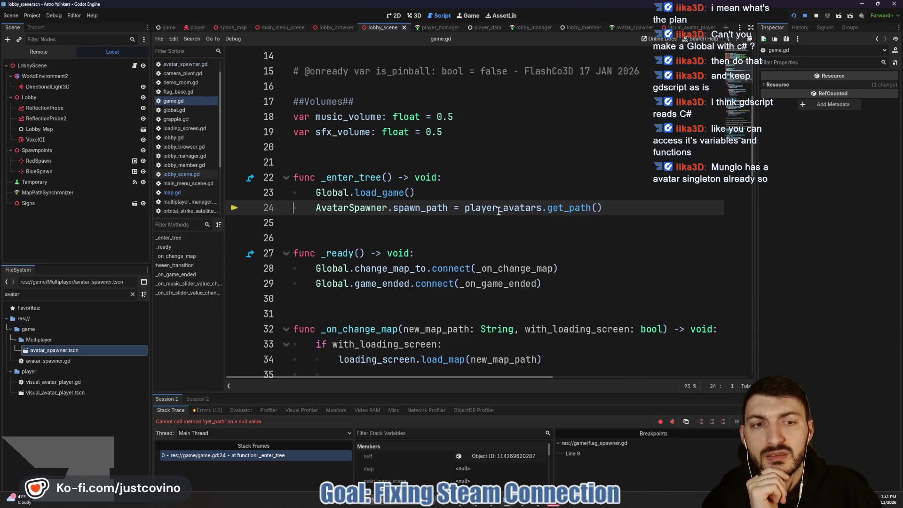
left_click(165, 28)
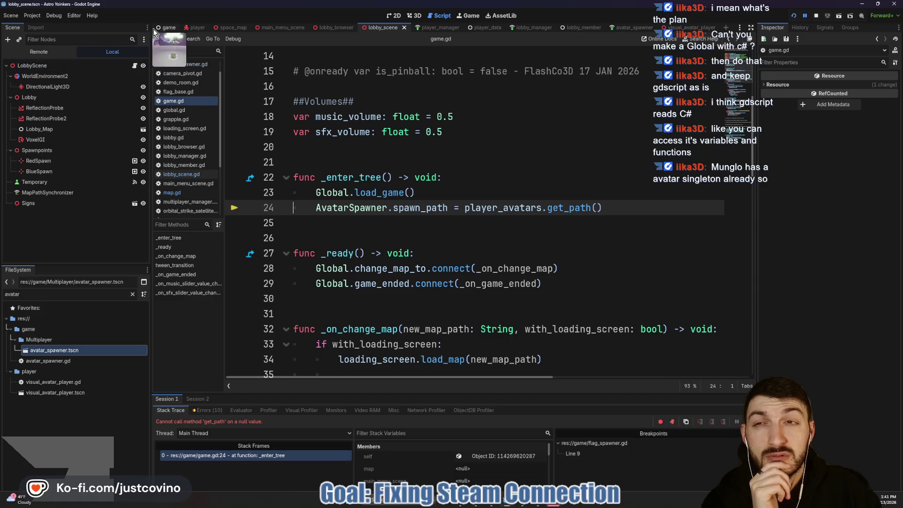
Select the PlayerAvatars node and inspect player_avatars around line 23 of game.gd
left_click(44, 130)
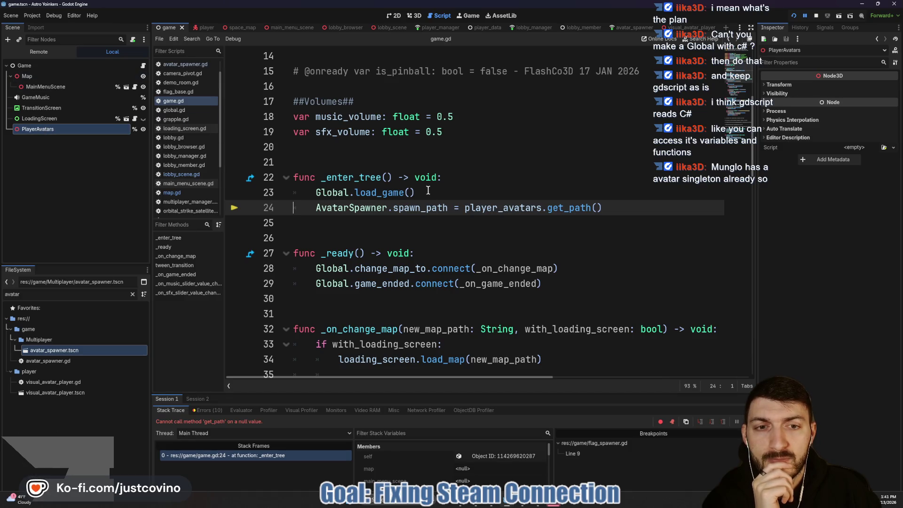
scroll(517, 214, "up", 3)
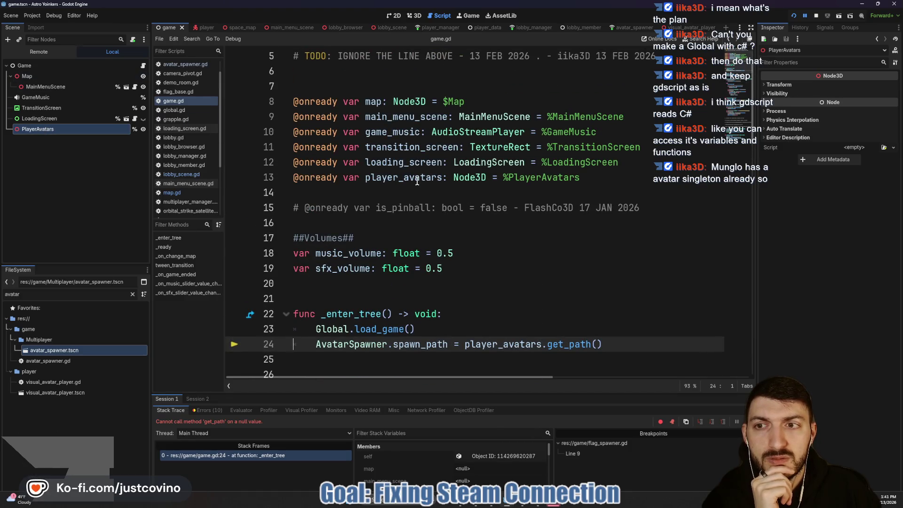
mouse_move(378, 181)
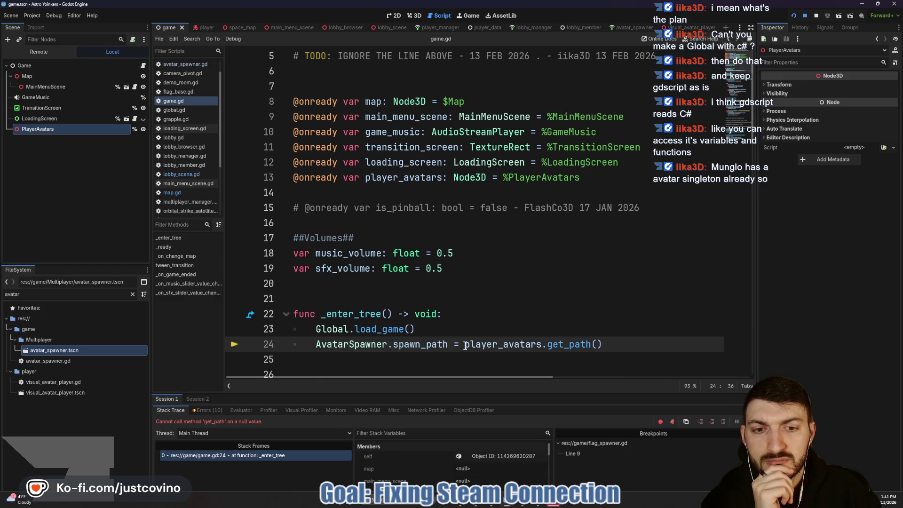
scroll(447, 335, "down", 2)
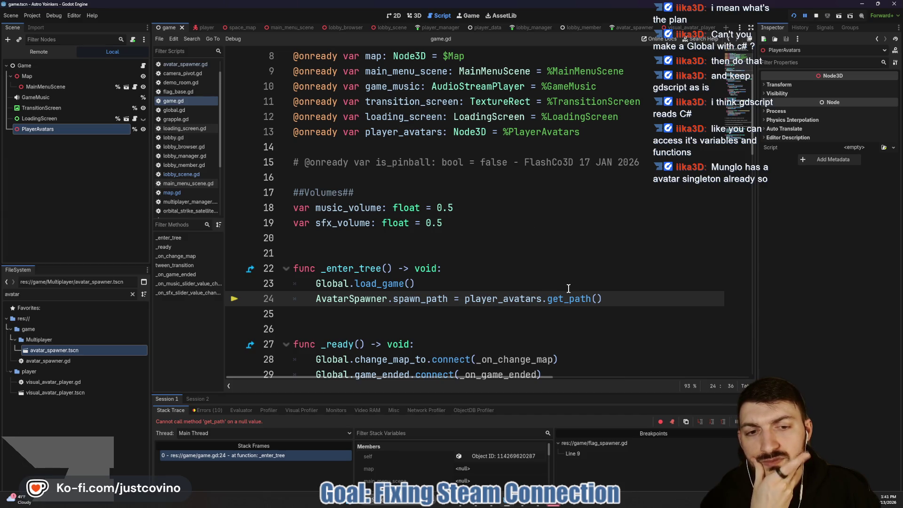
scroll(470, 300, "down", 2)
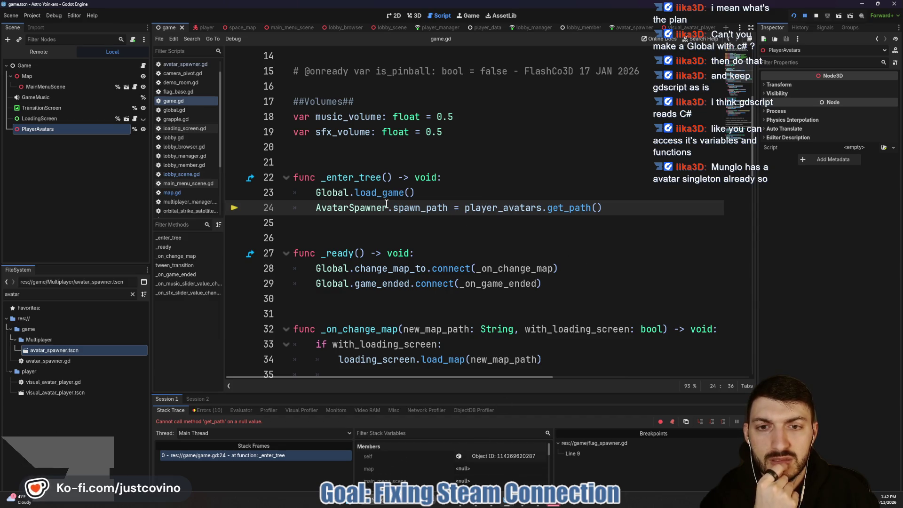
left_click(403, 203)
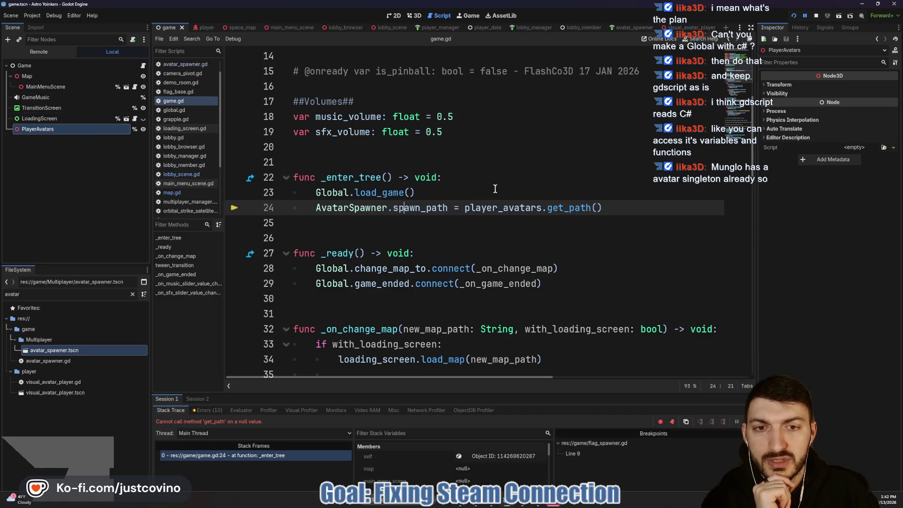
left_click(456, 197)
key("F8")
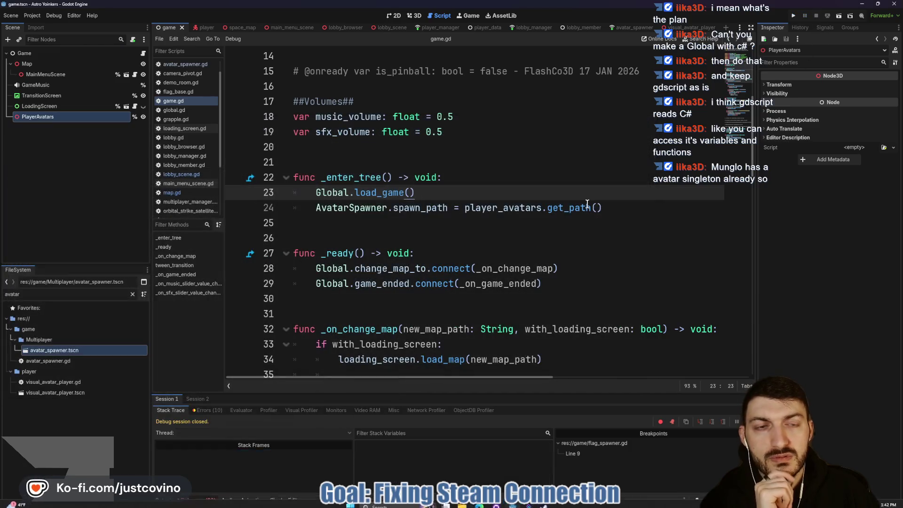
mouse_move(587, 203)
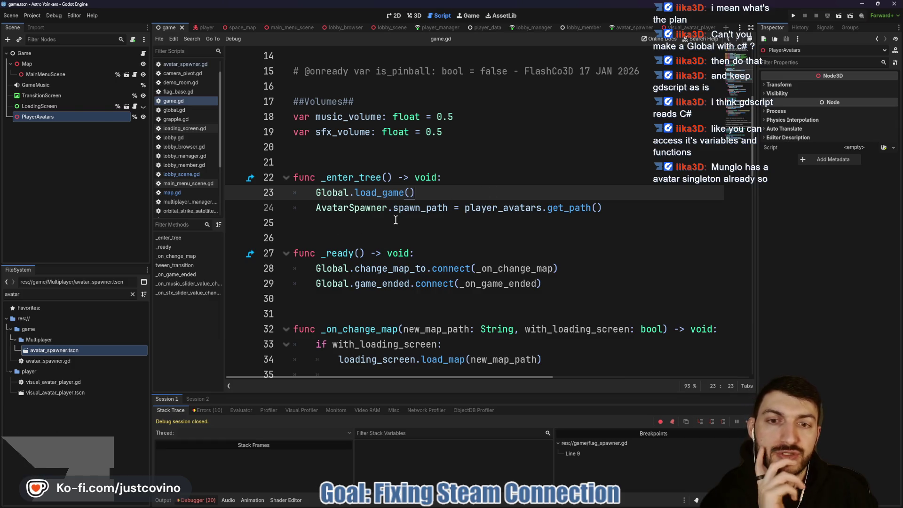
left_click(355, 210)
left_click_drag(647, 210, 270, 208)
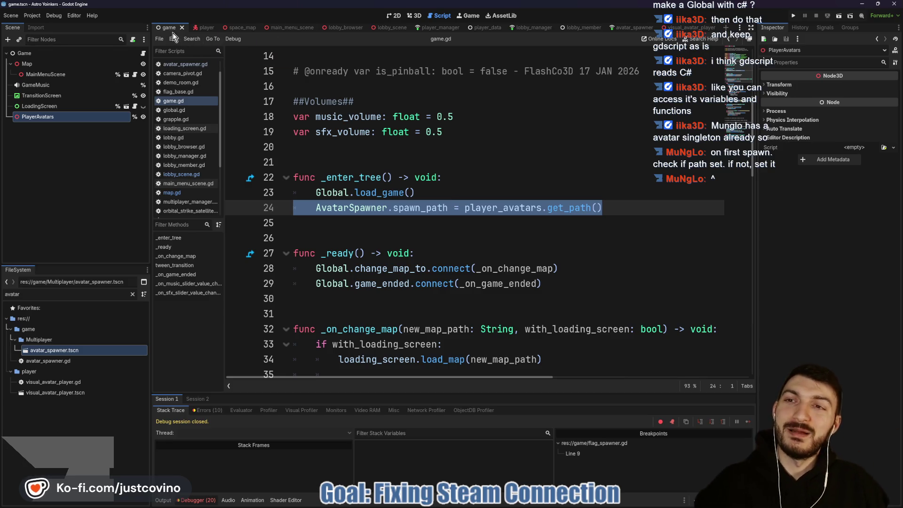
Switch to the AvatarSpawner scene and review player_spawner.gd's spawn_function setup in _ready
left_click(632, 28)
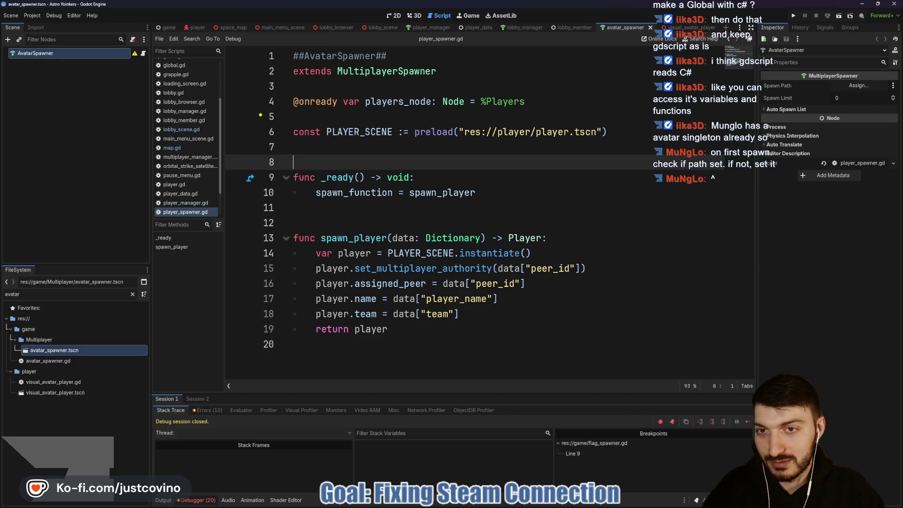
mouse_move(254, 68)
left_mouse_down()
mouse_move(286, 74)
mouse_move(313, 60)
mouse_move(325, 84)
left_mouse_up()
left_click_drag(302, 77, 338, 86)
mouse_move(265, 181)
left_mouse_down()
mouse_move(277, 207)
mouse_move(270, 179)
mouse_move(314, 200)
mouse_move(320, 214)
mouse_move(390, 218)
left_mouse_up()
mouse_move(267, 222)
left_mouse_down()
mouse_move(248, 299)
mouse_move(306, 299)
mouse_move(329, 288)
left_mouse_up()
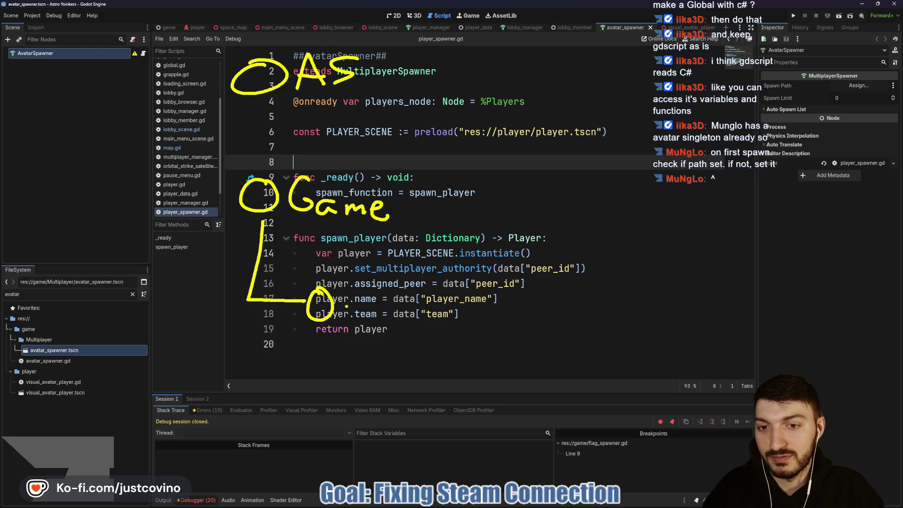
mouse_move(342, 318)
left_mouse_down()
mouse_move(358, 290)
mouse_move(400, 318)
mouse_move(423, 305)
mouse_move(427, 319)
left_mouse_up()
left_click_drag(260, 104, 257, 159)
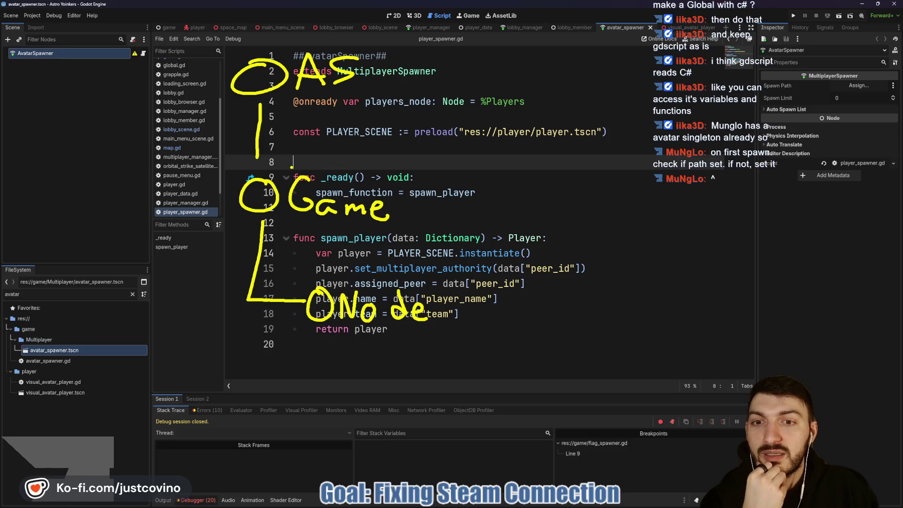
mouse_move(418, 175)
left_mouse_down()
mouse_move(365, 181)
mouse_move(378, 192)
left_mouse_up()
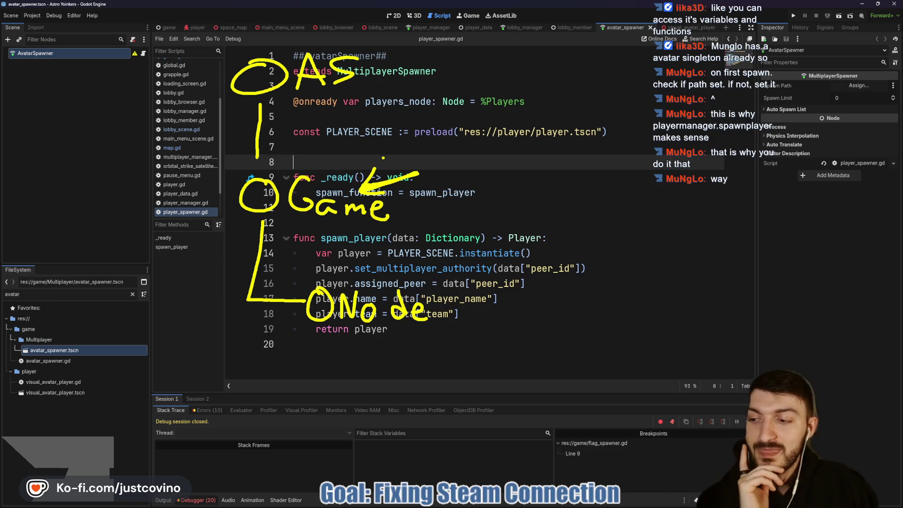
key("Escape")
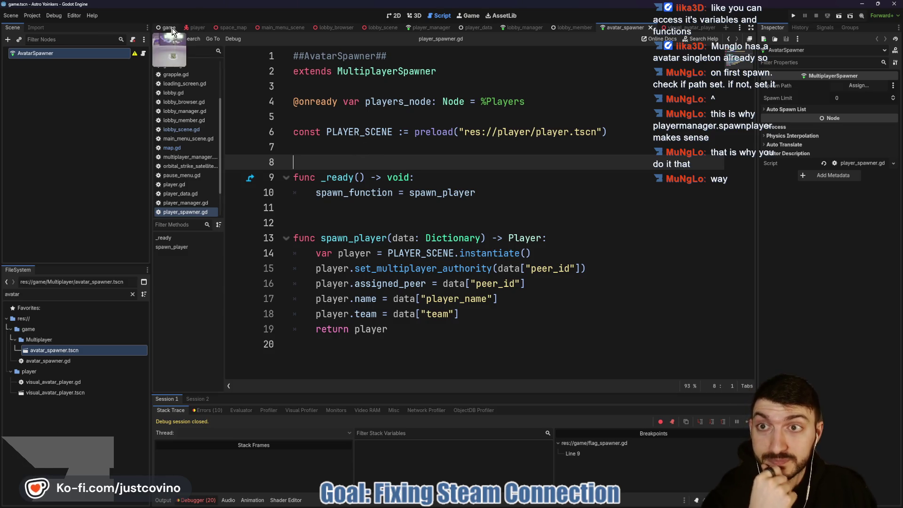
Return to game.gd and select the AvatarSpawner spawn_path statement in _enter_tree
key("alt+Left")
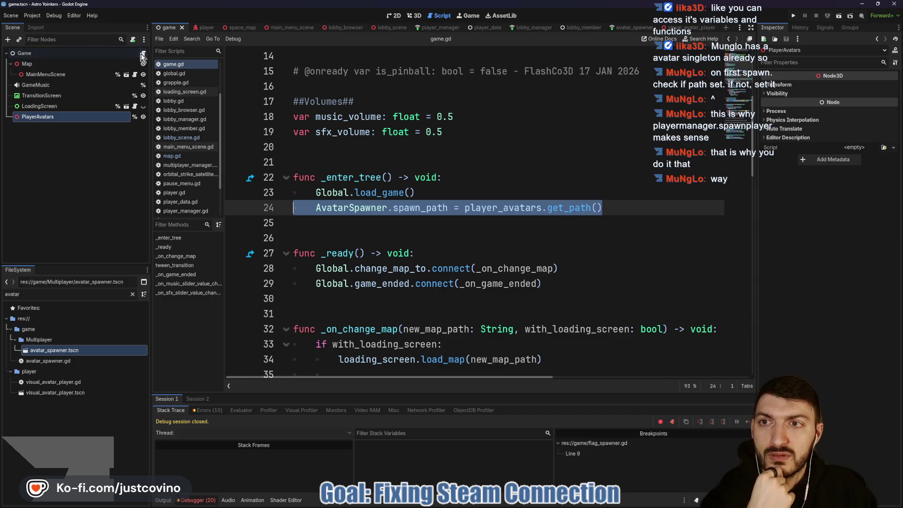
scroll(404, 146, "up", 5)
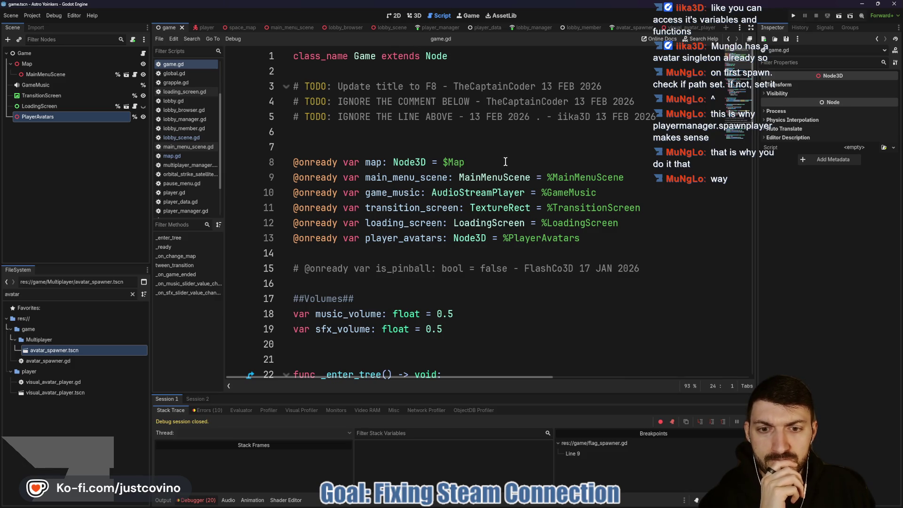
scroll(506, 162, "down", 3)
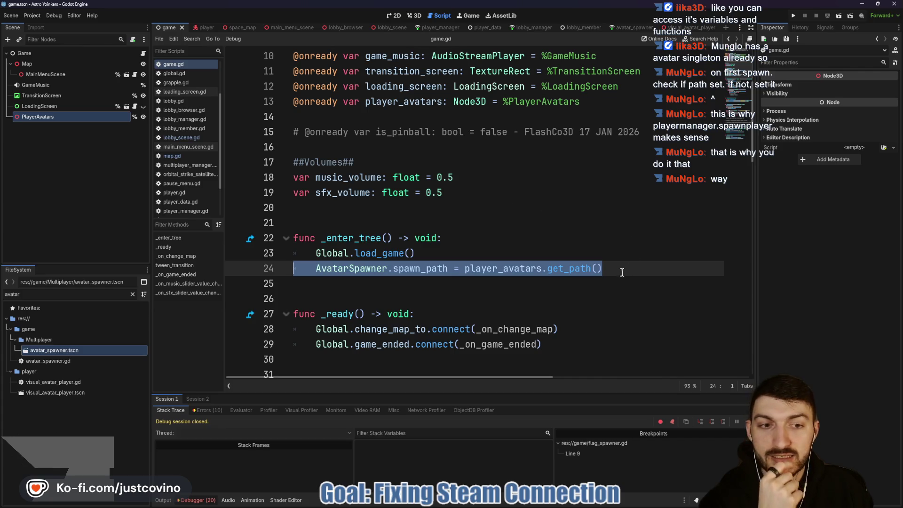
mouse_move(627, 268)
left_mouse_down()
mouse_move(315, 269)
mouse_move(327, 273)
left_mouse_up()
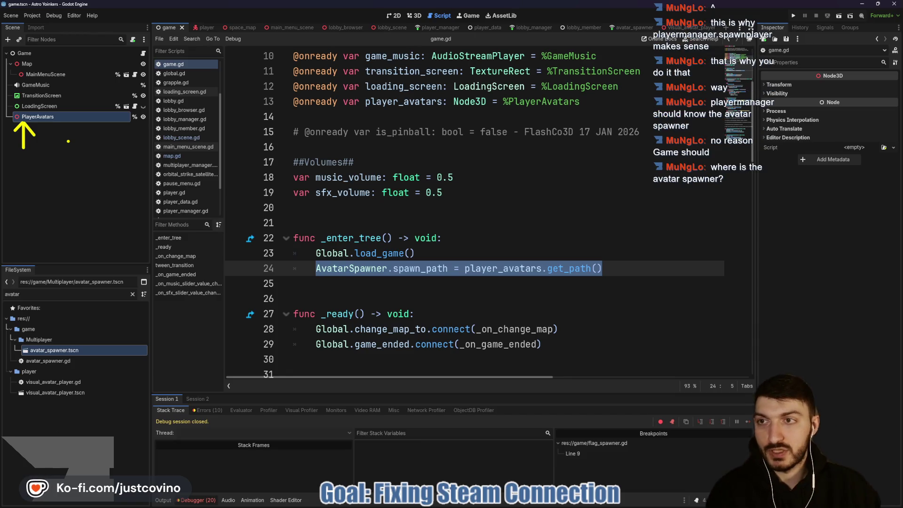
Toggle Hide Filtered Out Parents in the Scene dock menu and select the Game root node
mouse_move(19, 30)
left_mouse_down()
mouse_move(2, 40)
mouse_move(21, 26)
mouse_move(14, 35)
left_mouse_up()
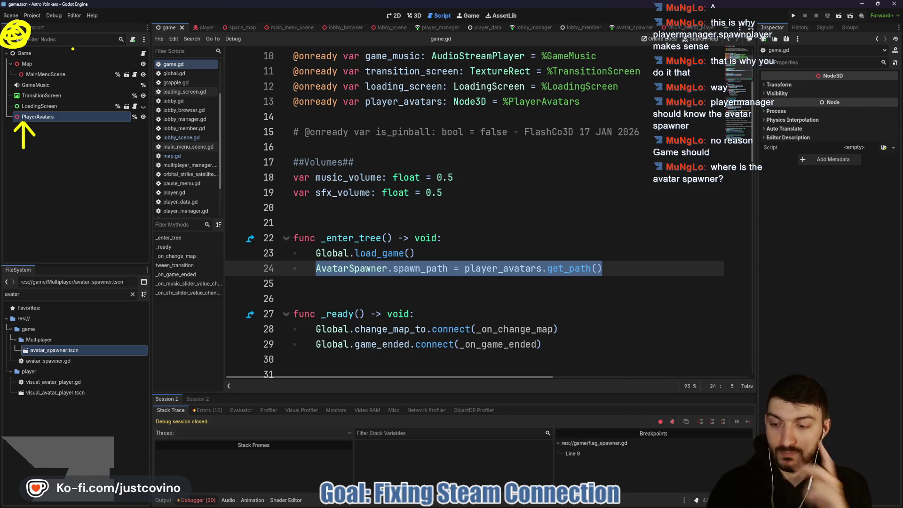
left_click(144, 39)
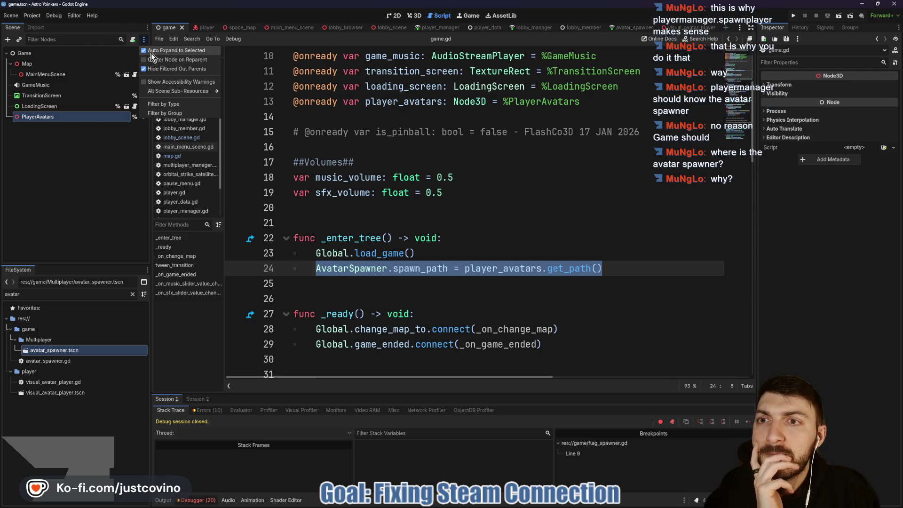
mouse_move(160, 89)
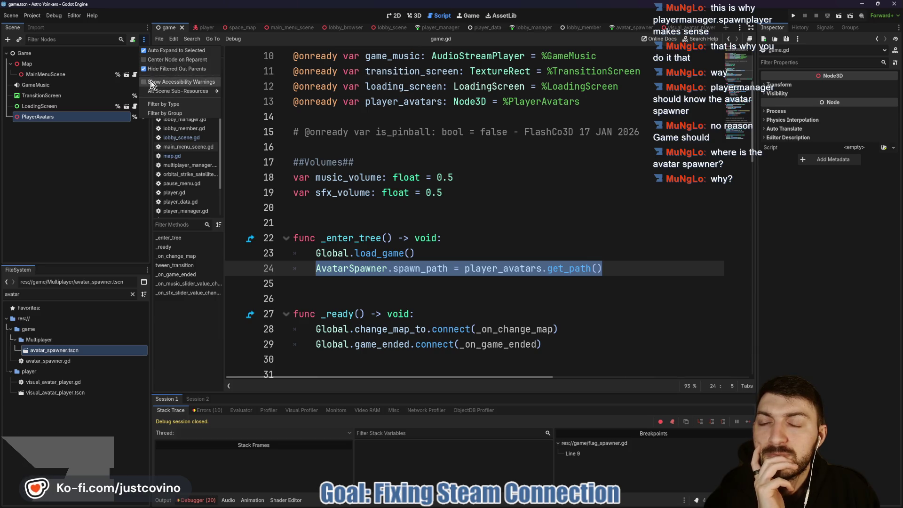
left_click(154, 69)
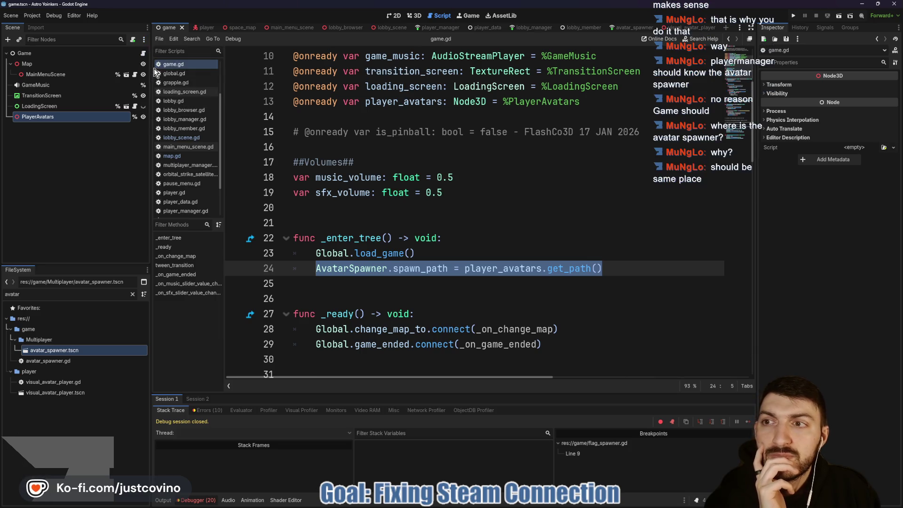
left_click(143, 40)
left_click(151, 68)
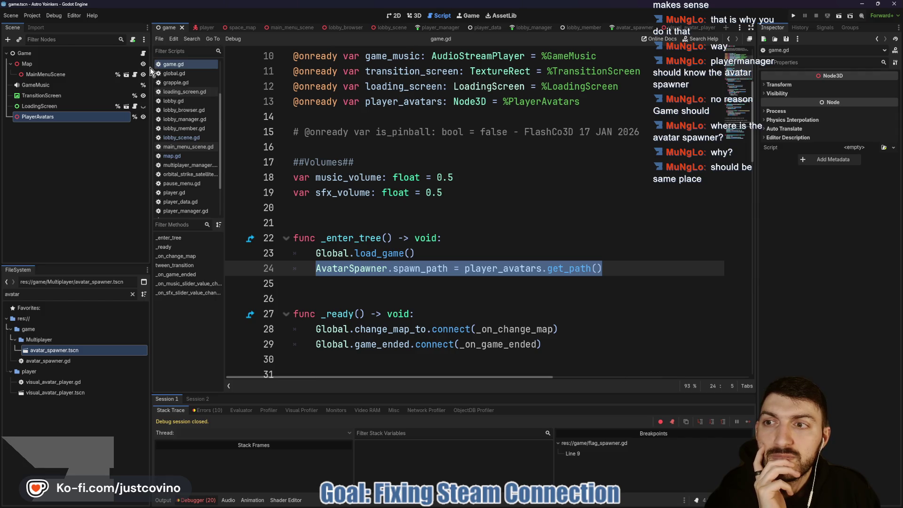
left_click(33, 52)
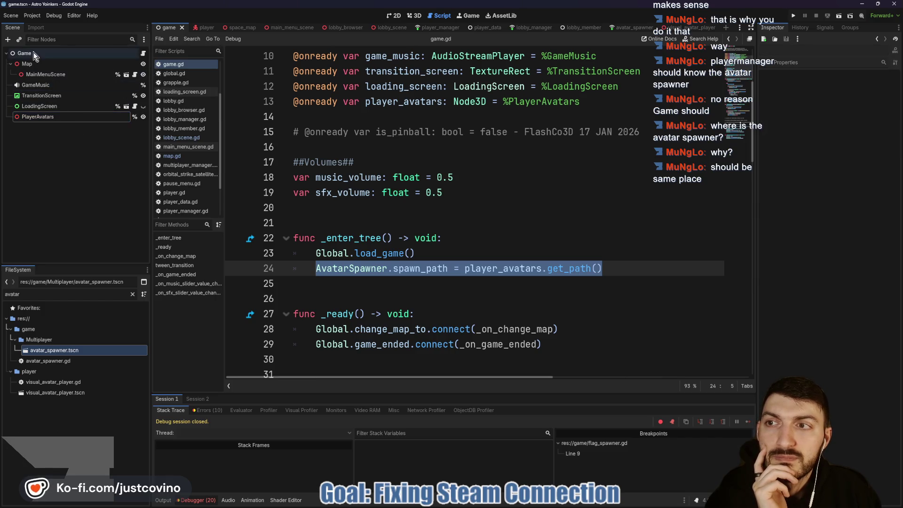
left_click(144, 39)
left_click(158, 71)
left_click(144, 40)
left_click(151, 69)
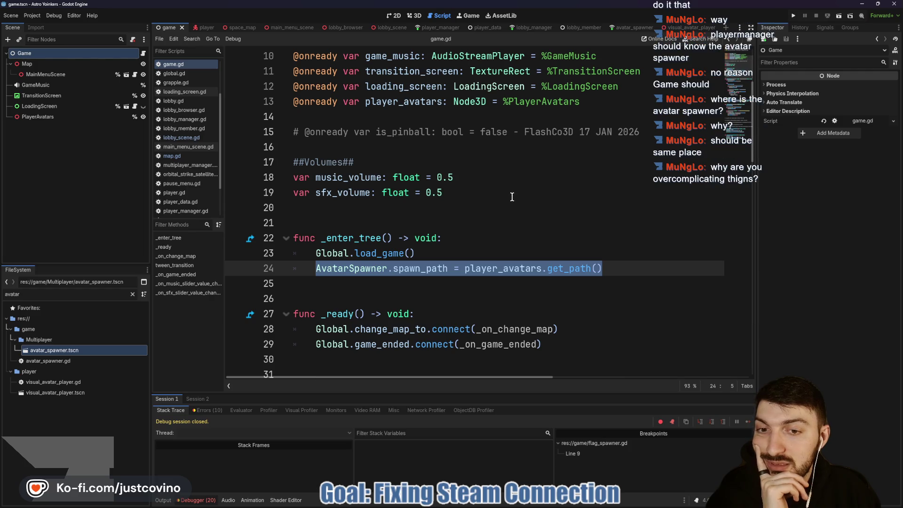
left_click(371, 268)
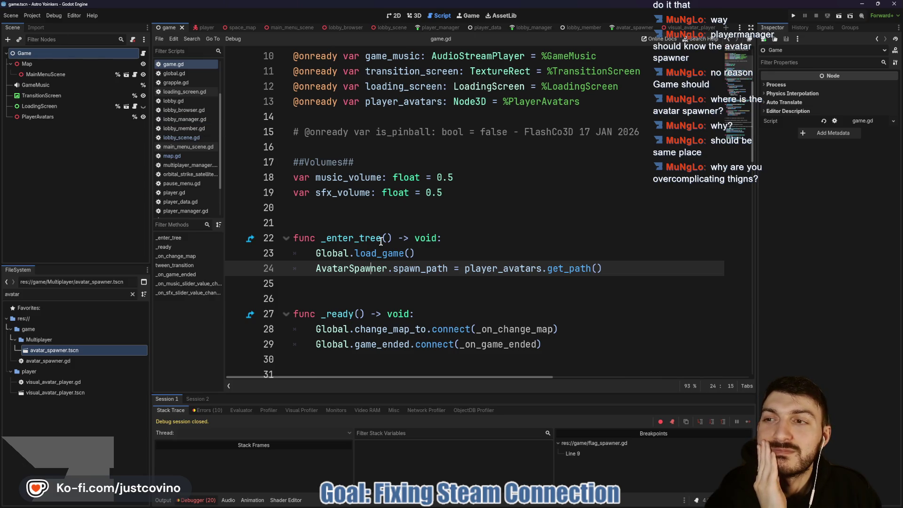
mouse_move(381, 241)
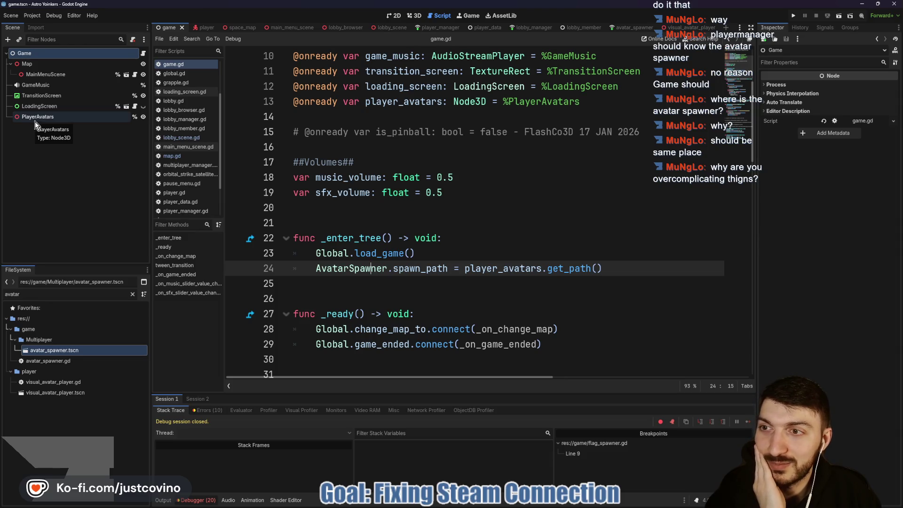
left_click(54, 15)
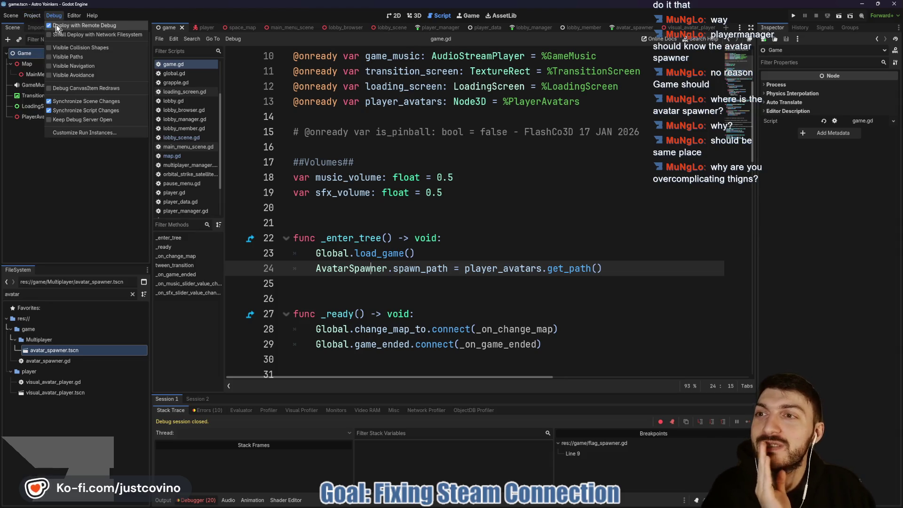
Open Project Settings from the Project menu to view the Autoload list
mouse_move(32, 15)
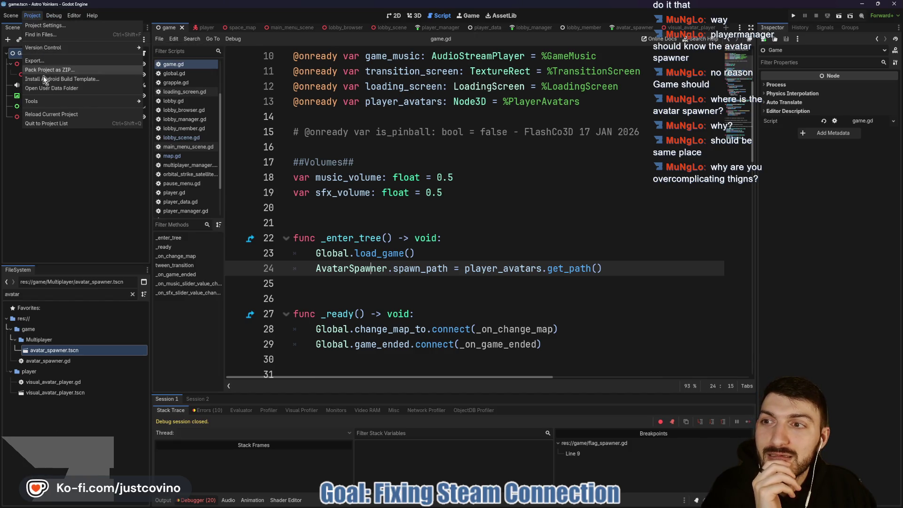
mouse_move(74, 15)
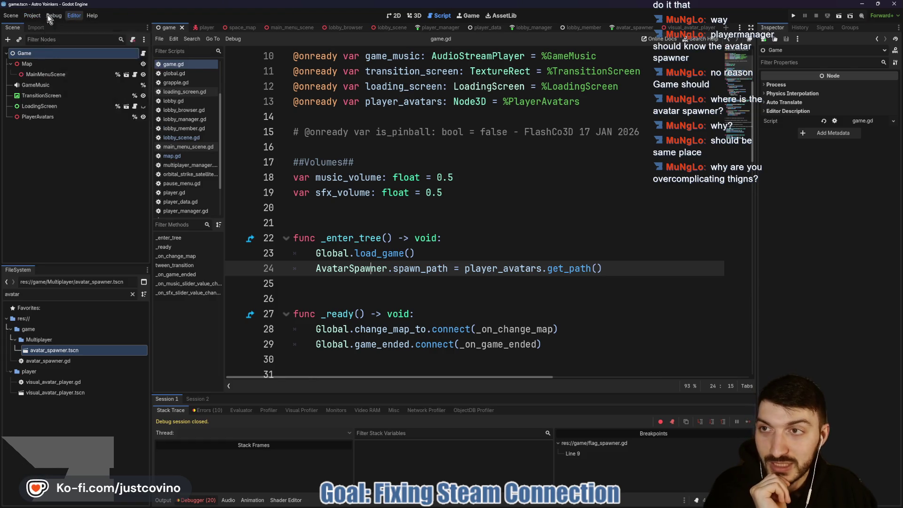
left_click(38, 26)
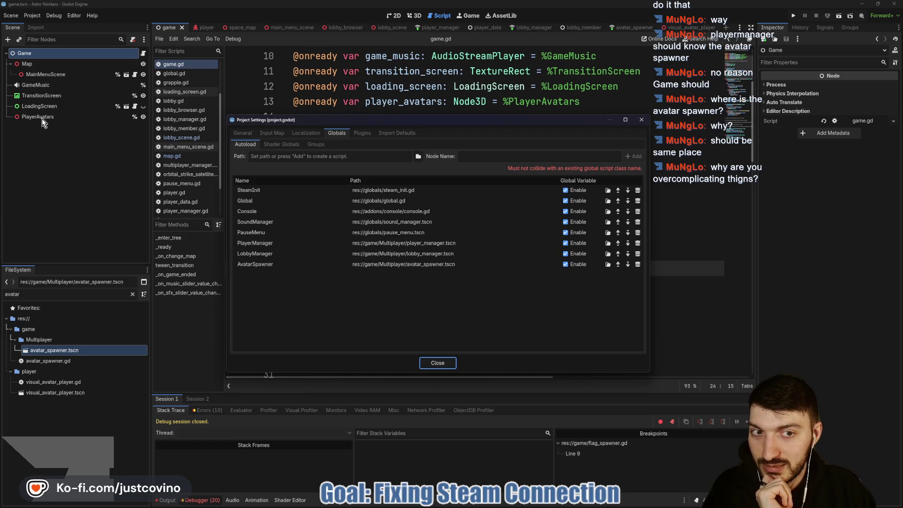
Move the Project Settings window up and select the AvatarSpawner autoload entry
left_click_drag(447, 115, 481, 45)
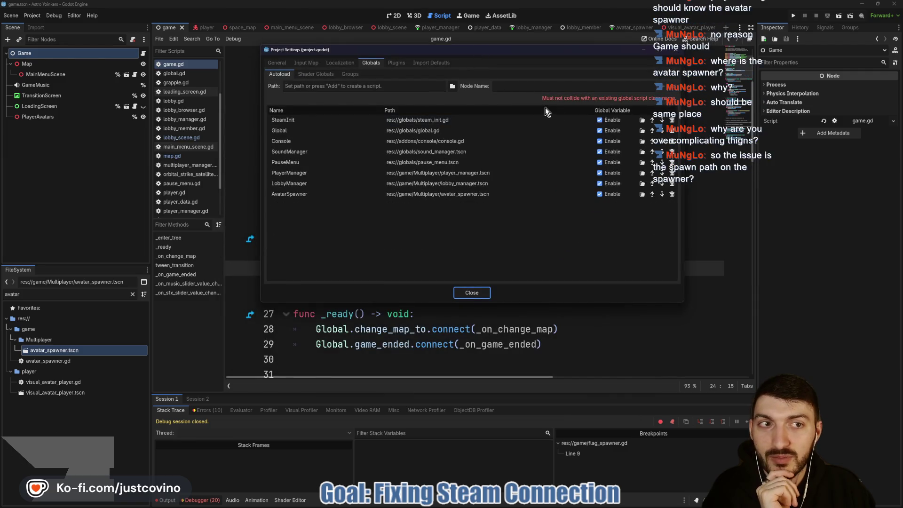
left_click(303, 196)
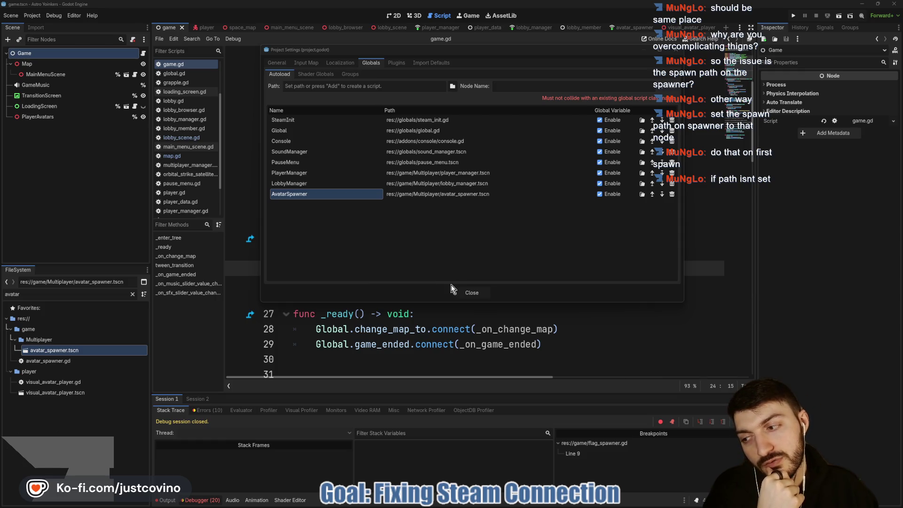
Delete the AvatarSpawner.spawn_path assignment and blank line from game.gd's _enter_tree, then open player_spawner.gd
left_click(481, 292)
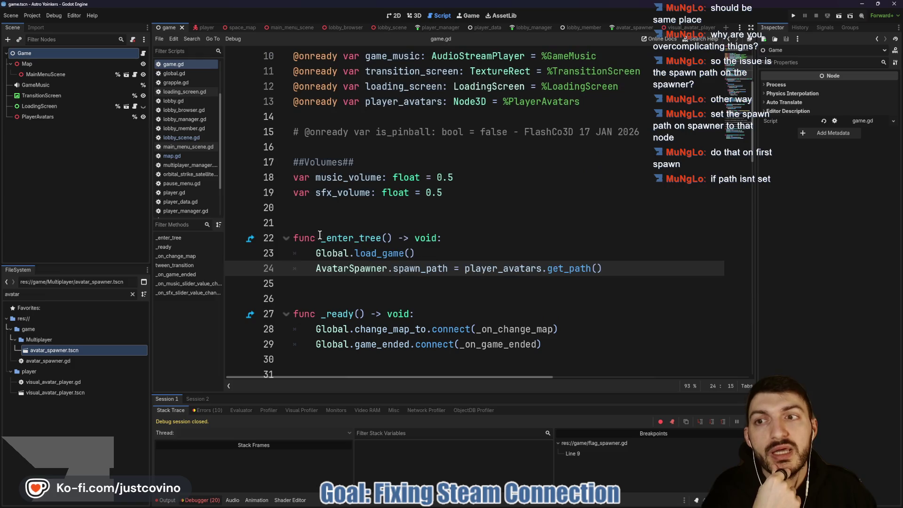
left_click(47, 119)
left_click_drag(605, 268, 293, 266)
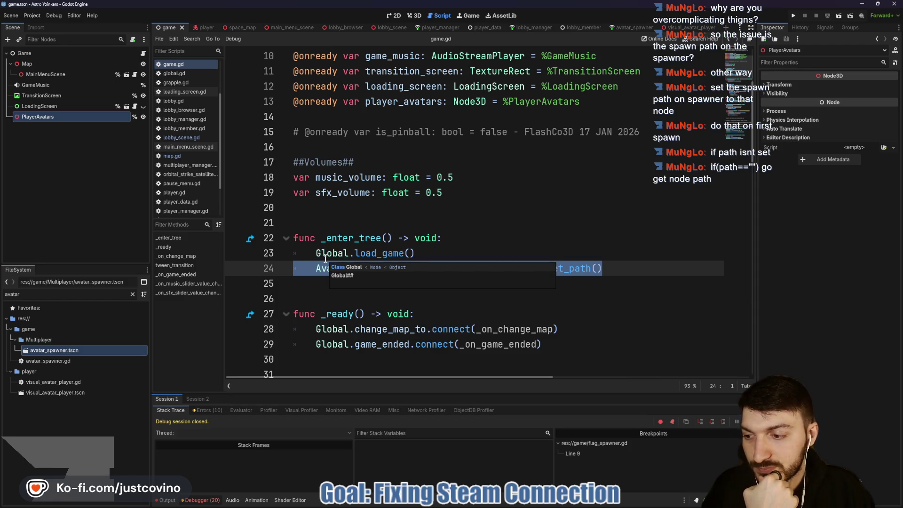
key("BackSpace")
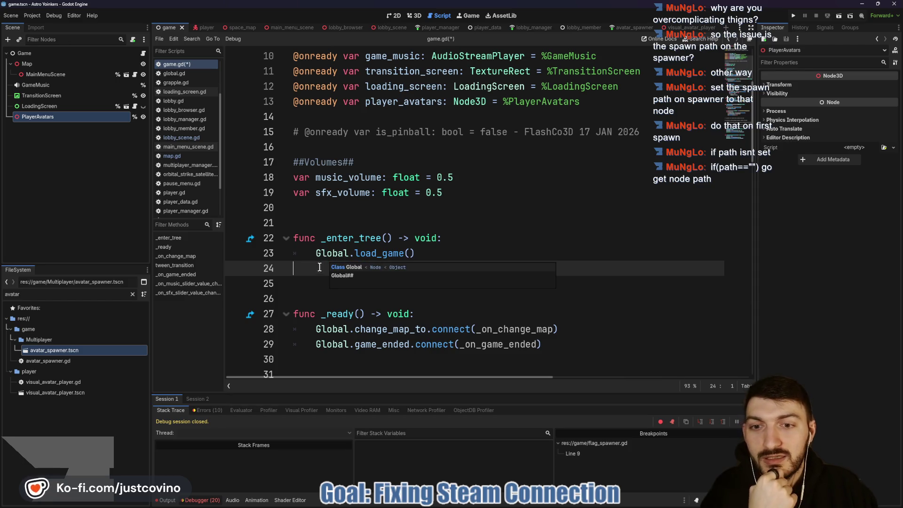
key("BackSpace")
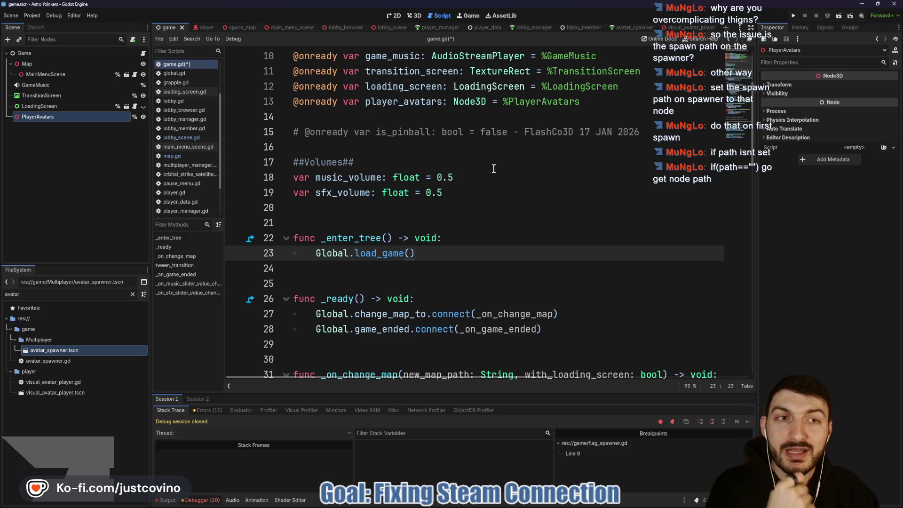
left_click(494, 168)
left_click(625, 28)
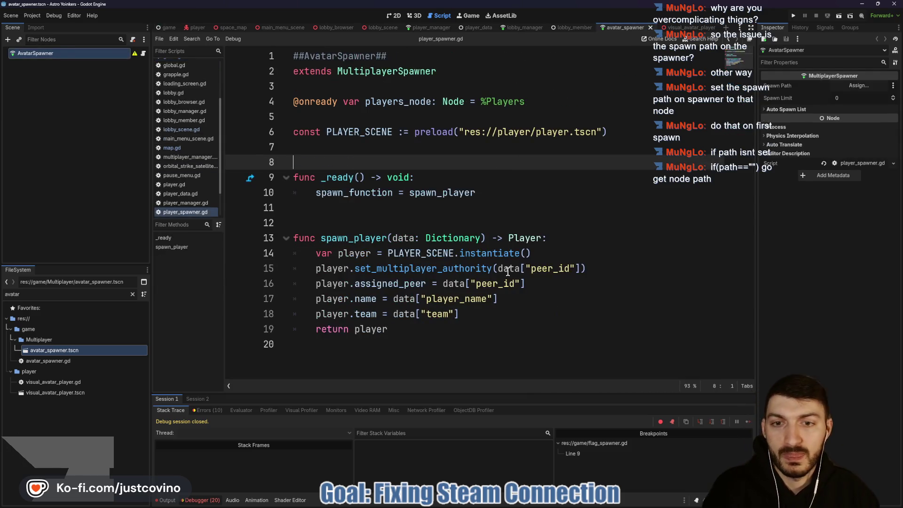
Paste a spawn_path fallback check into spawn_player that assigns the PlayerAvatars node's get_path()
left_click(566, 238)
key("Return")
type("if spawn_path == \"\": get_node(\"/root/Game/PlayerAvatars\")")
type("spawn_path =")
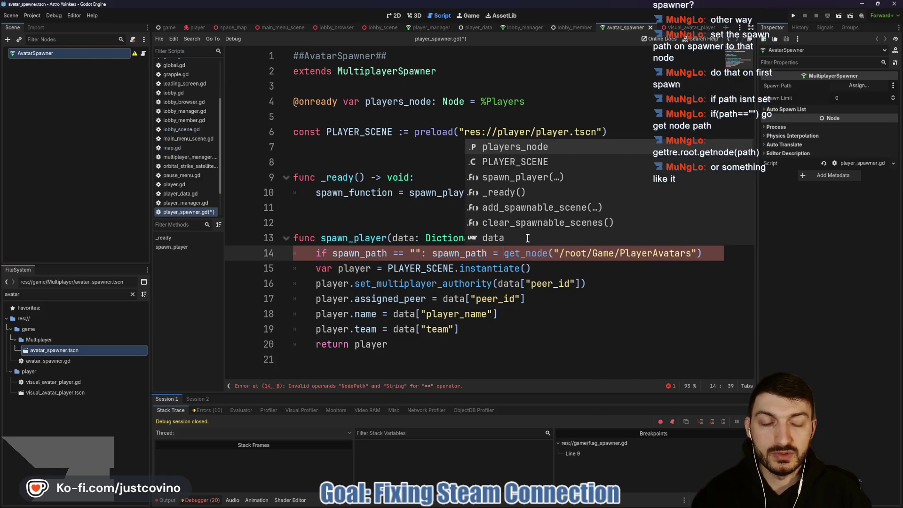
left_click(706, 254)
type(".get_path")
key("Return")
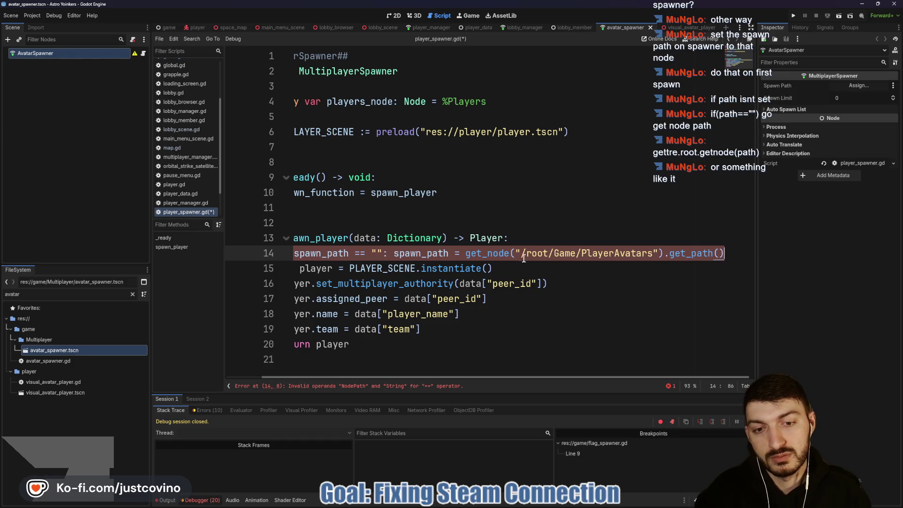
Change the comparison to null, move the assignment onto its own indented line, and save the script
scroll(501, 257, "left", 2)
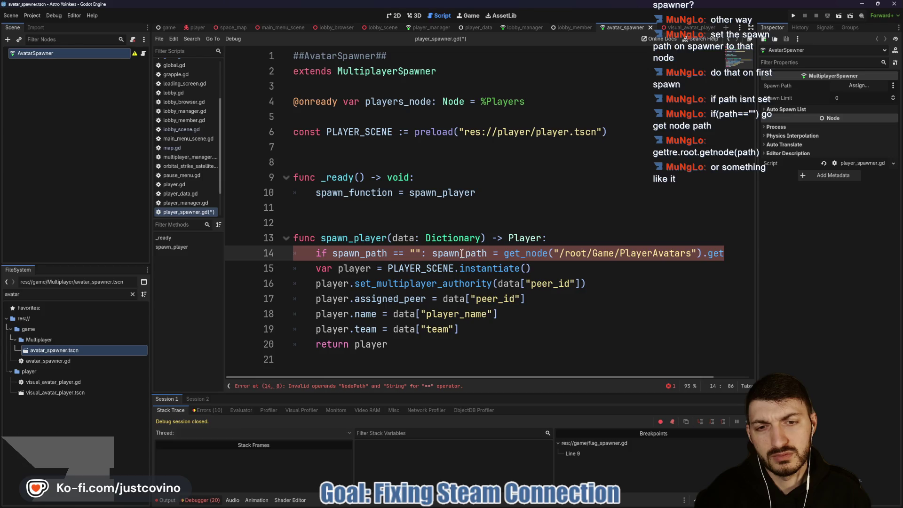
left_click(416, 252)
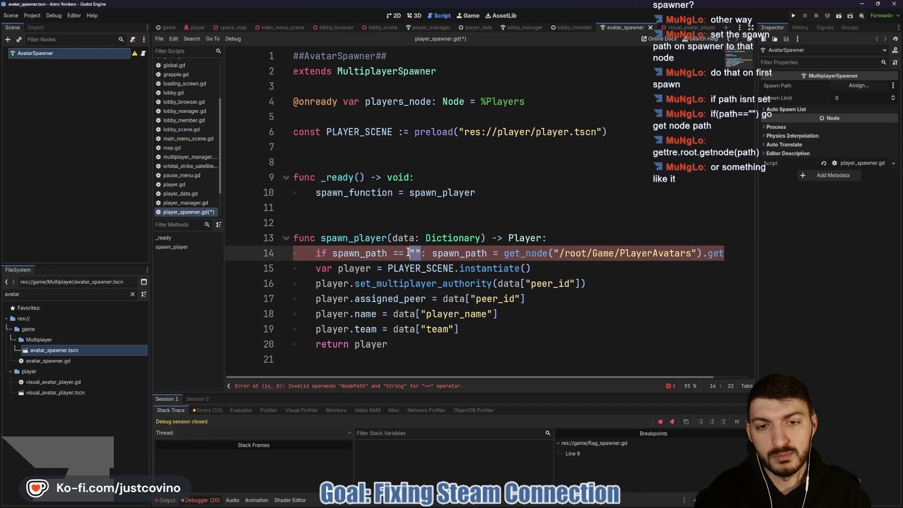
type("null")
key("Right")
key("Right")
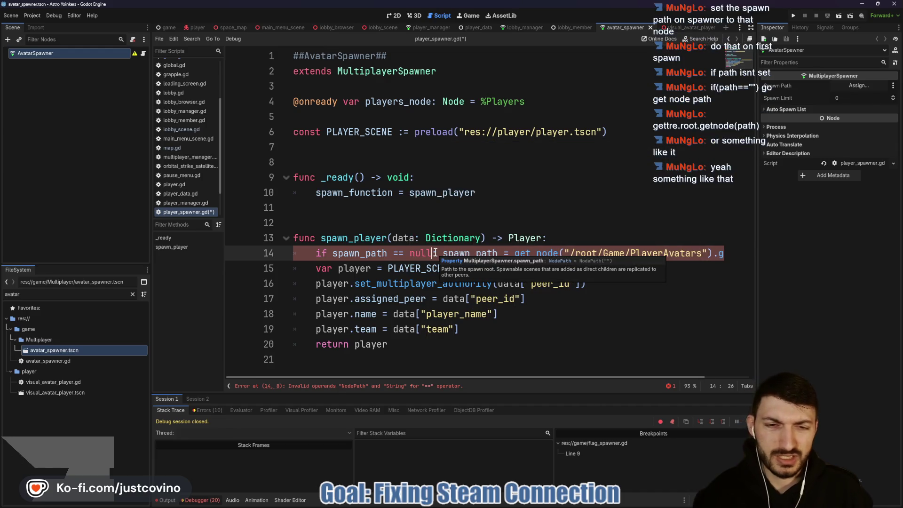
key("Return")
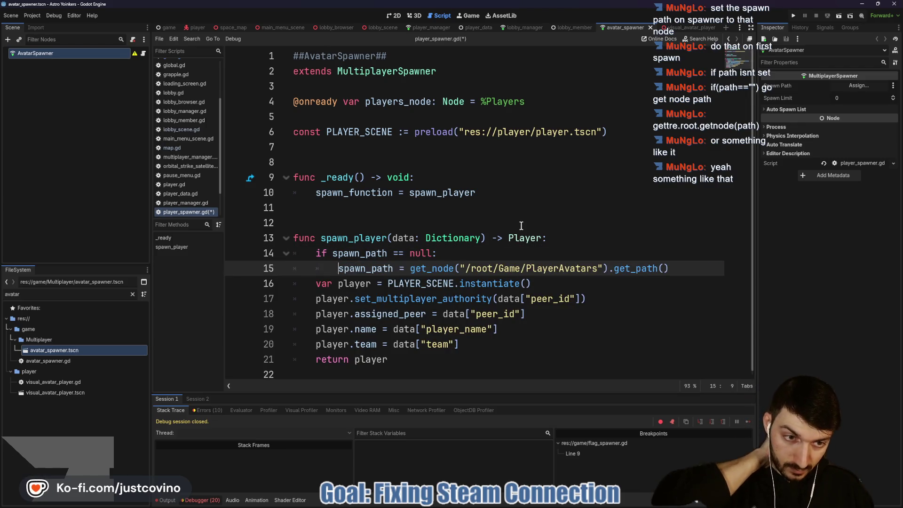
key("ctrl+s")
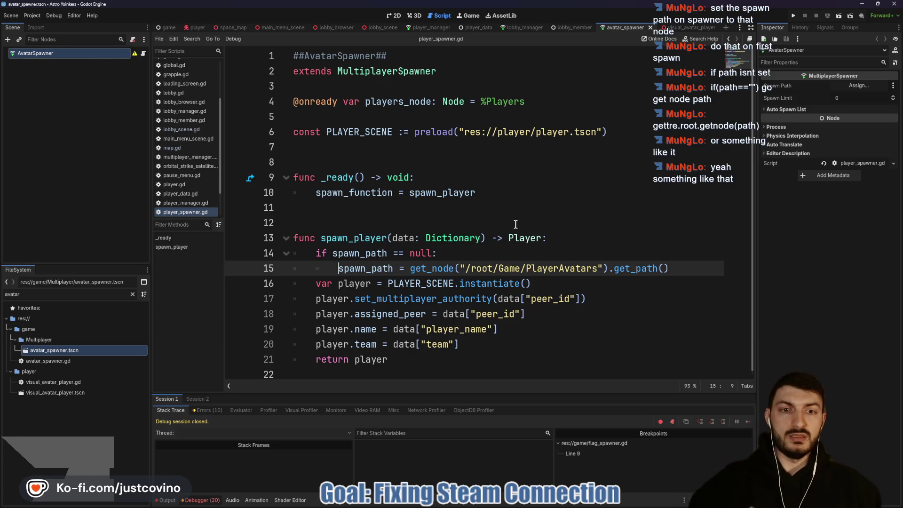
Run Astro Yoinkers, arrange both debug windows, and host a lobby with a chosen lobby type
left_click(793, 16)
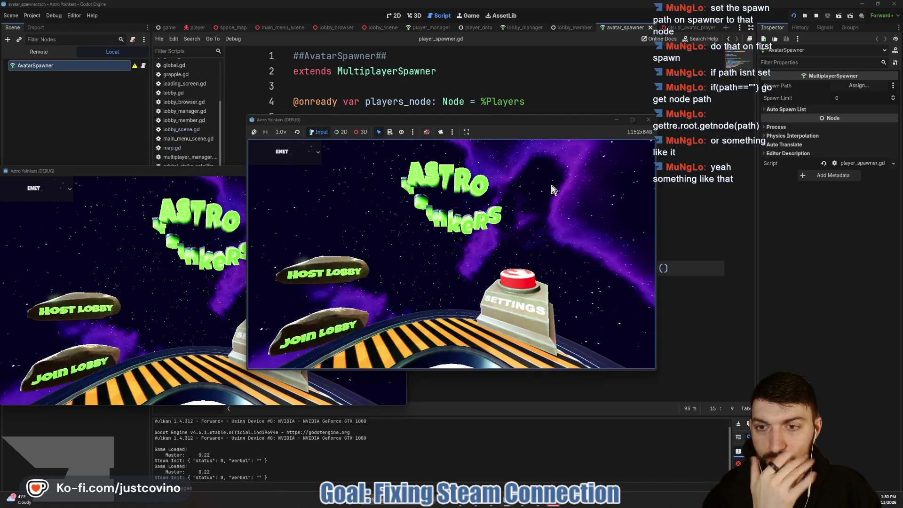
mouse_move(117, 170)
left_mouse_down()
mouse_move(219, 192)
mouse_move(559, 136)
mouse_move(487, 121)
mouse_move(376, 128)
mouse_move(427, 128)
left_mouse_up()
left_click(228, 216)
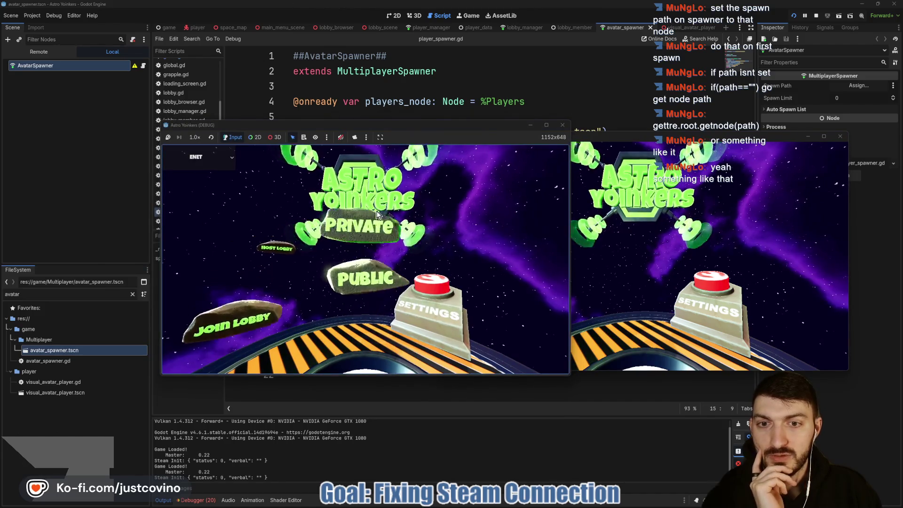
left_click(381, 214)
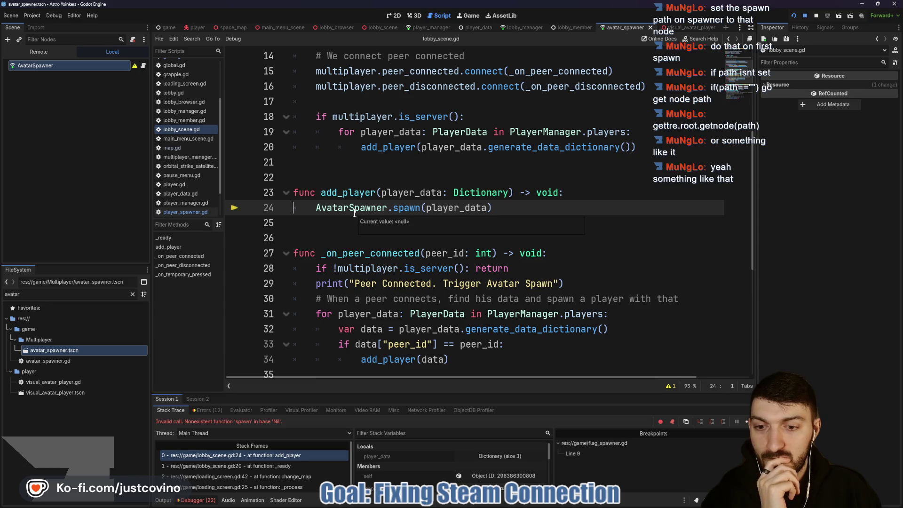
Check AvatarSpawner's null value and the Remote scene tree, then stop the game and open Project Settings
mouse_move(386, 207)
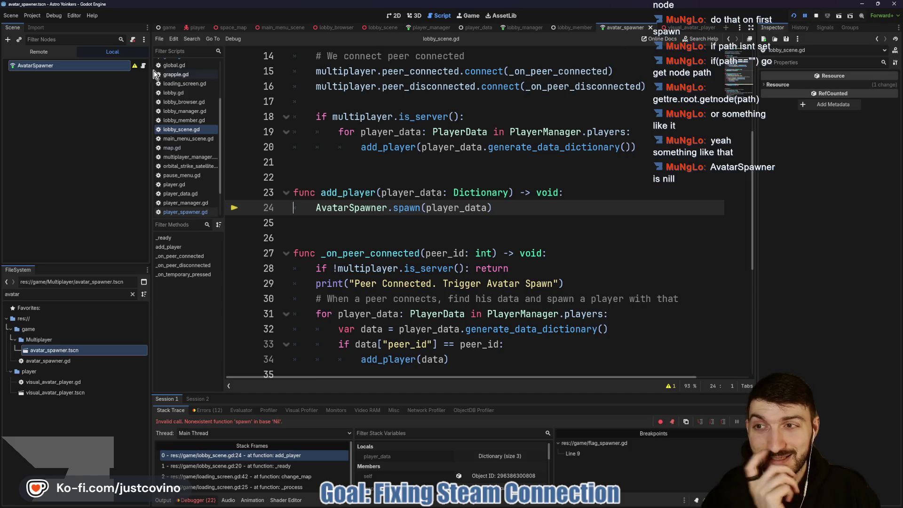
left_click(38, 52)
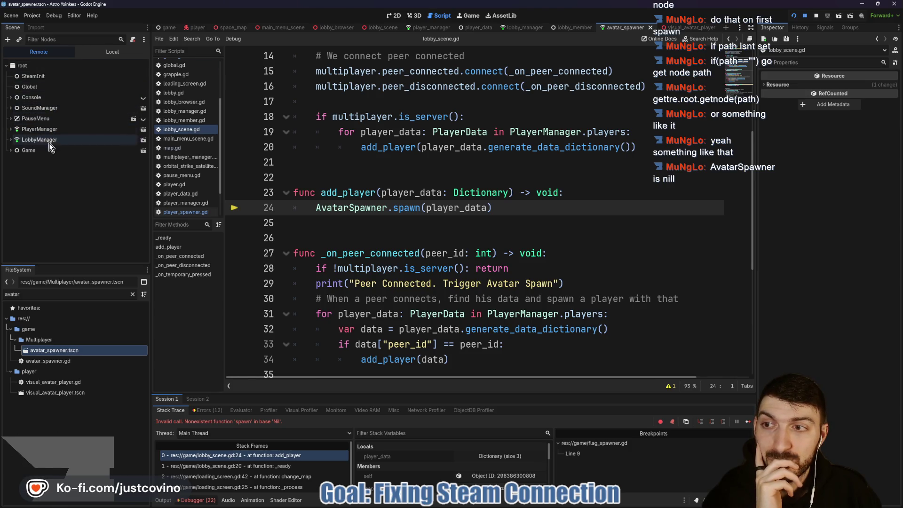
left_click(816, 15)
left_click(32, 15)
left_click(45, 25)
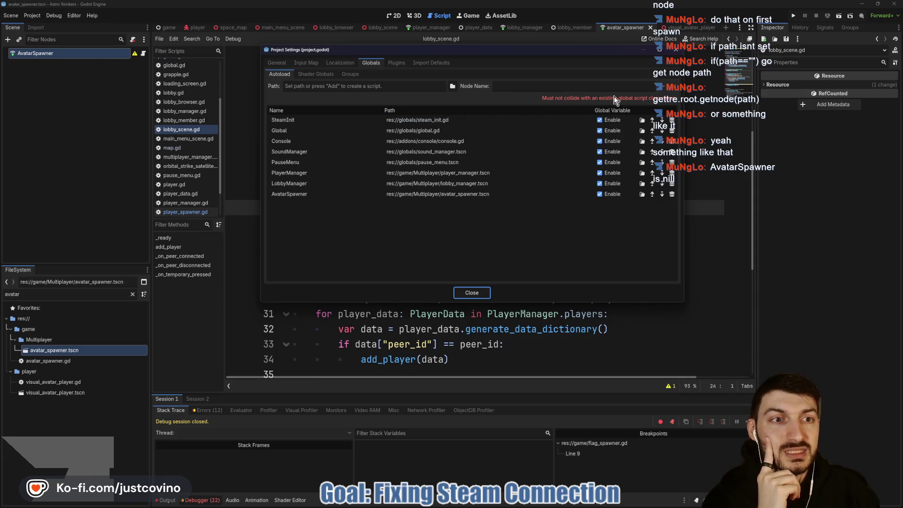
Inspect the AvatarSpawner autoload entry and its path, then close Project Settings
left_click(343, 194)
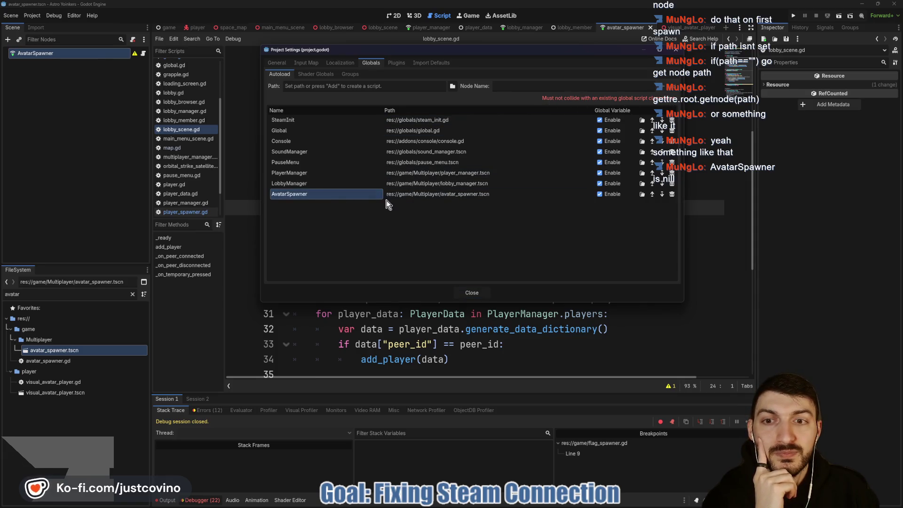
left_click(434, 197)
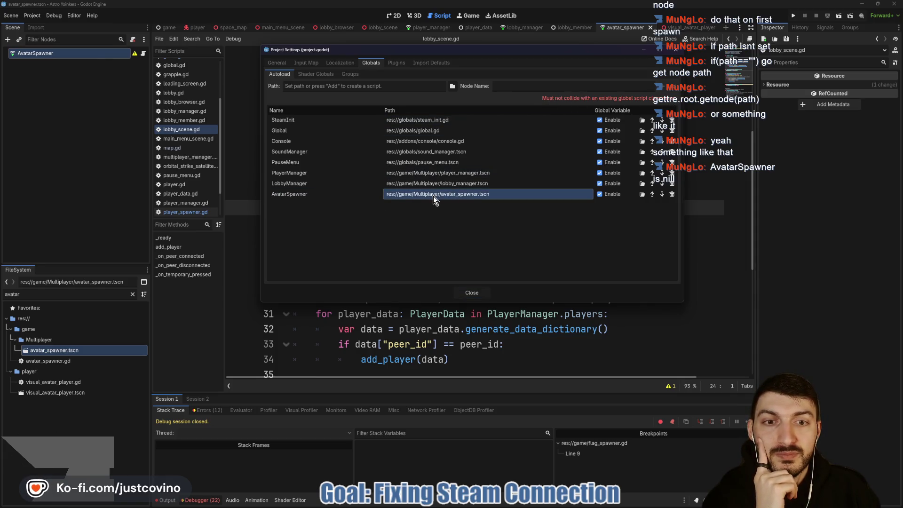
left_click(600, 195)
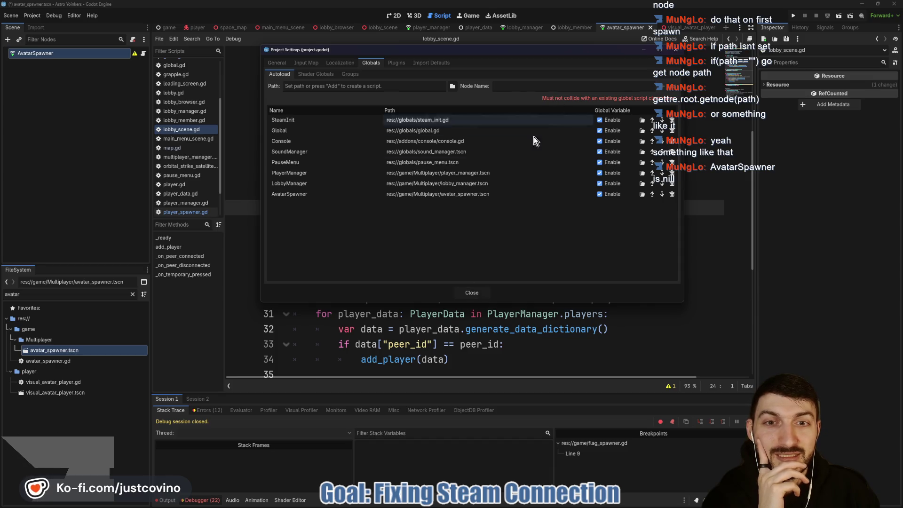
left_click(471, 292)
Check the AvatarSpawner reference on lobby_scene.gd line 24, then open the AvatarSpawner node's script
left_click(383, 238)
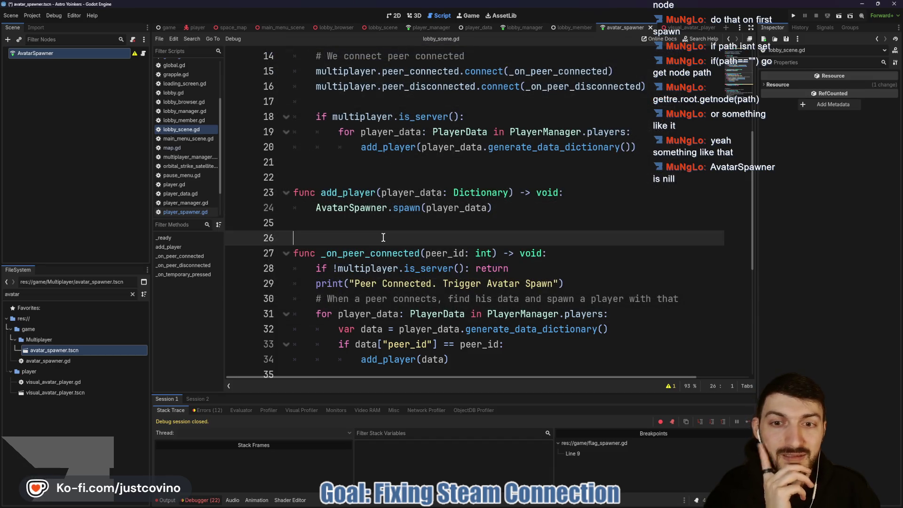
left_click(349, 208)
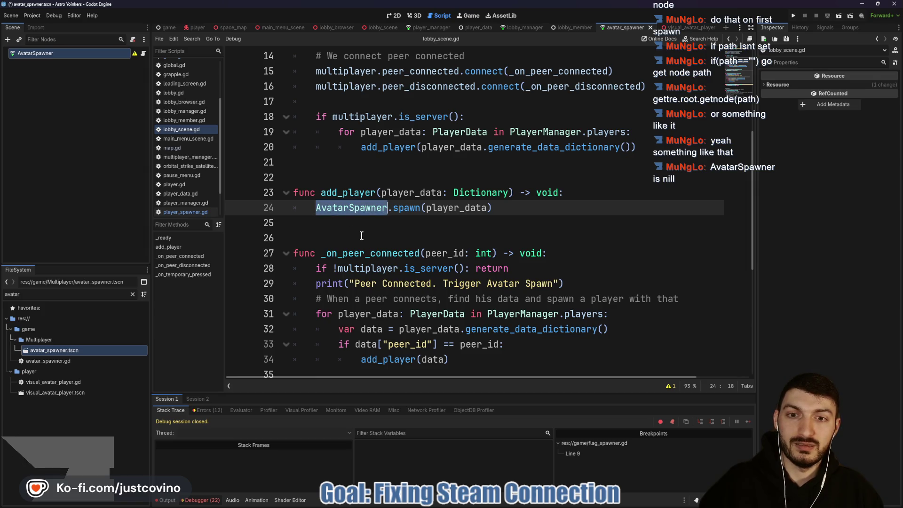
left_click(349, 232)
left_click(345, 211)
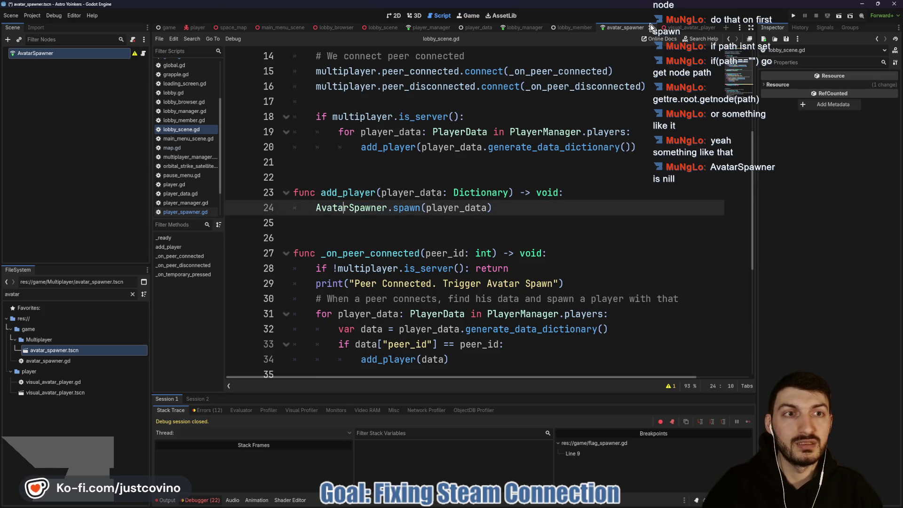
scroll(459, 146, "up", 5)
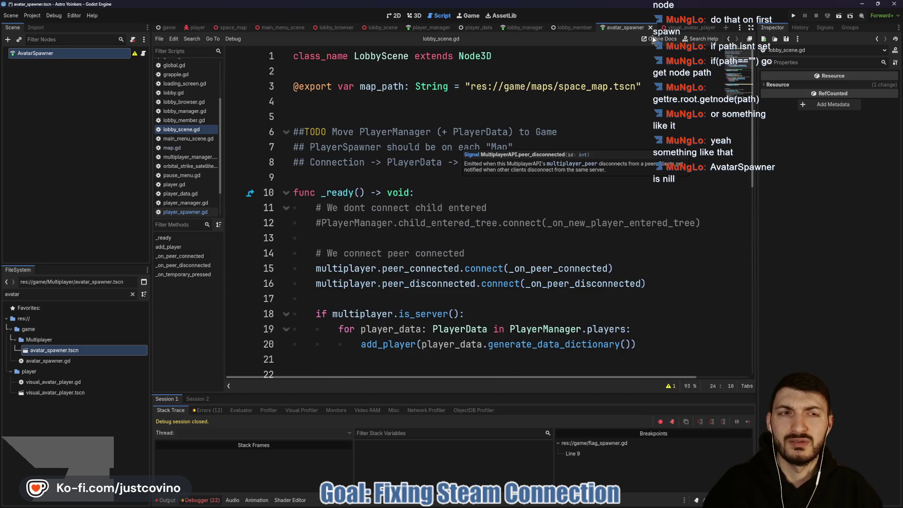
left_click(147, 54)
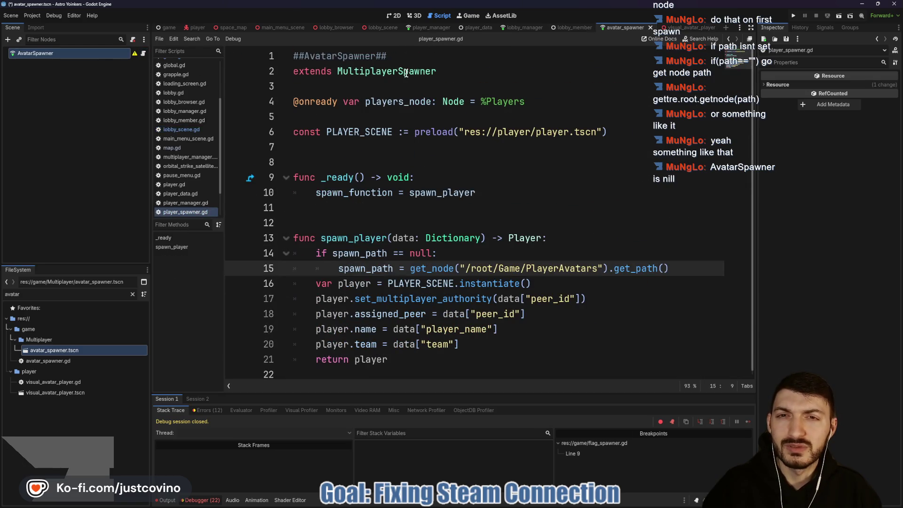
left_click(489, 145)
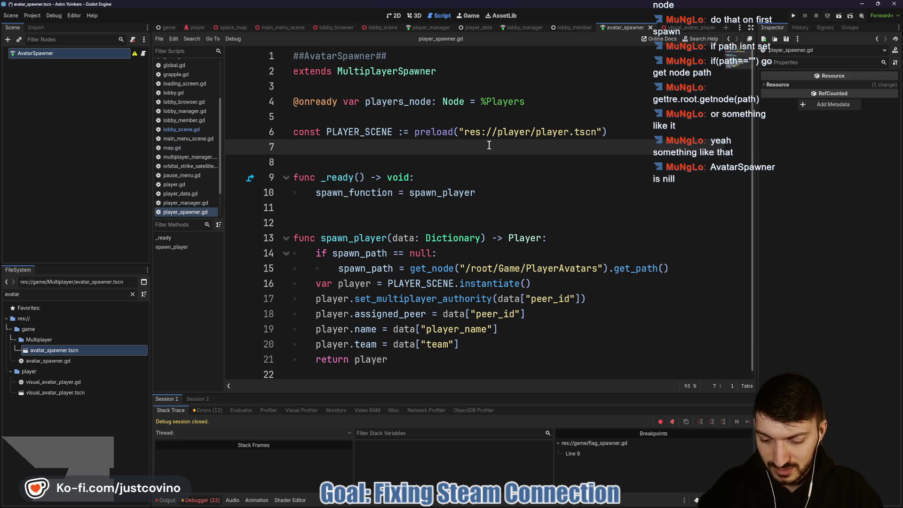
Search all project files for AvatarSpawner and open the OLDAvatarSpawner match in avatar_spawner.gd
key("ctrl+shift+f")
type("avat")
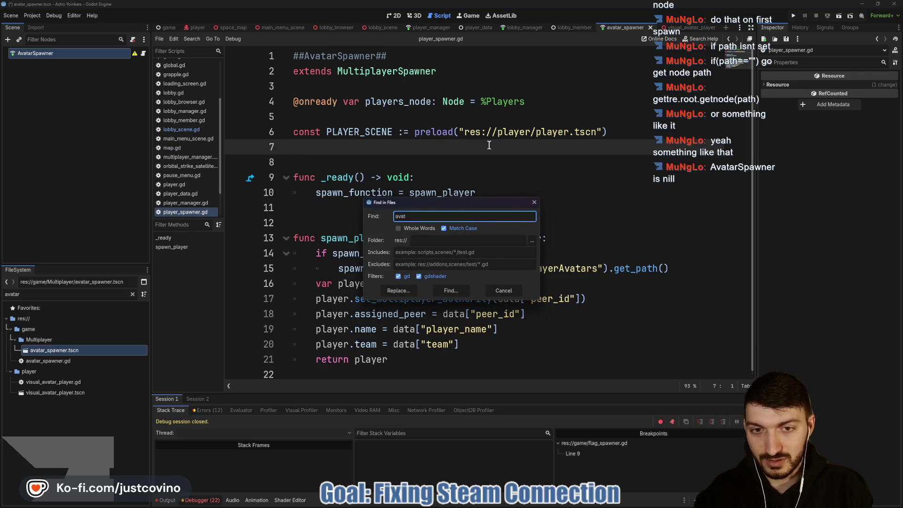
type("pawner")
left_click(459, 288)
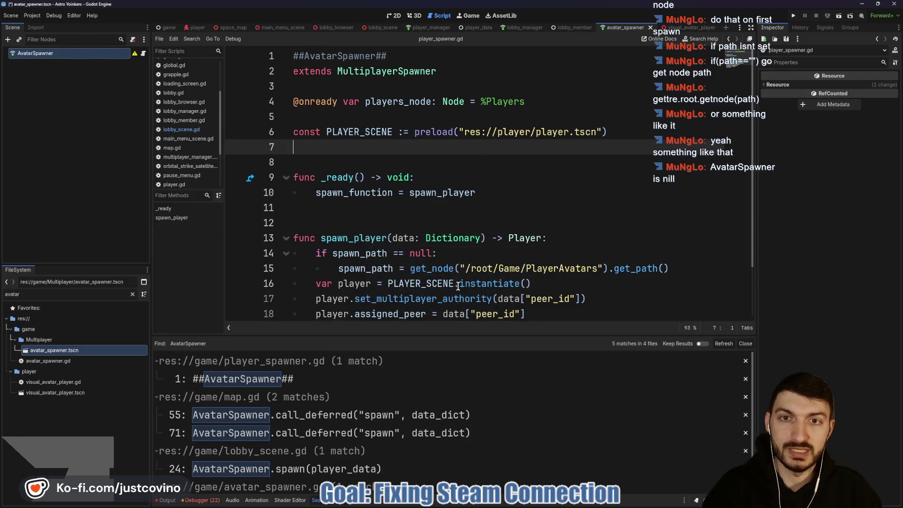
scroll(326, 394, "down", 1)
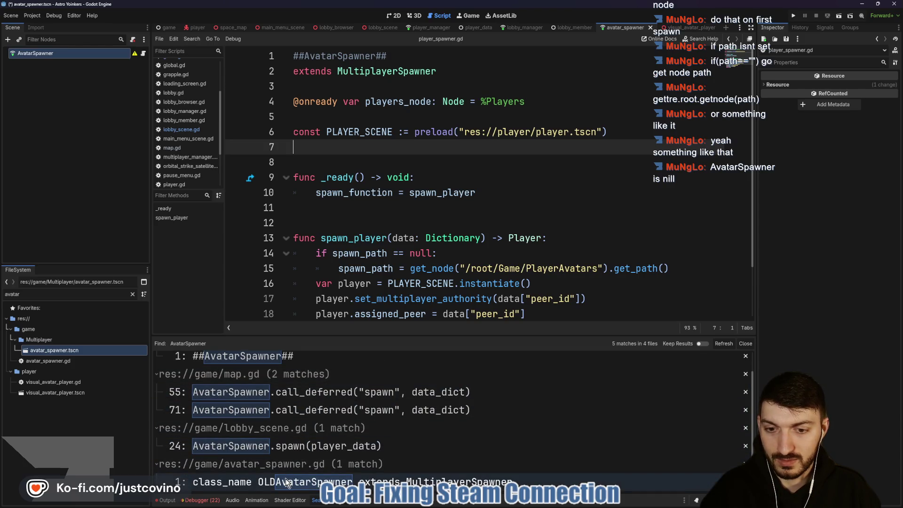
left_click(301, 482)
Save avatar_spawner.gd and launch the project in debug mode
left_click(435, 74)
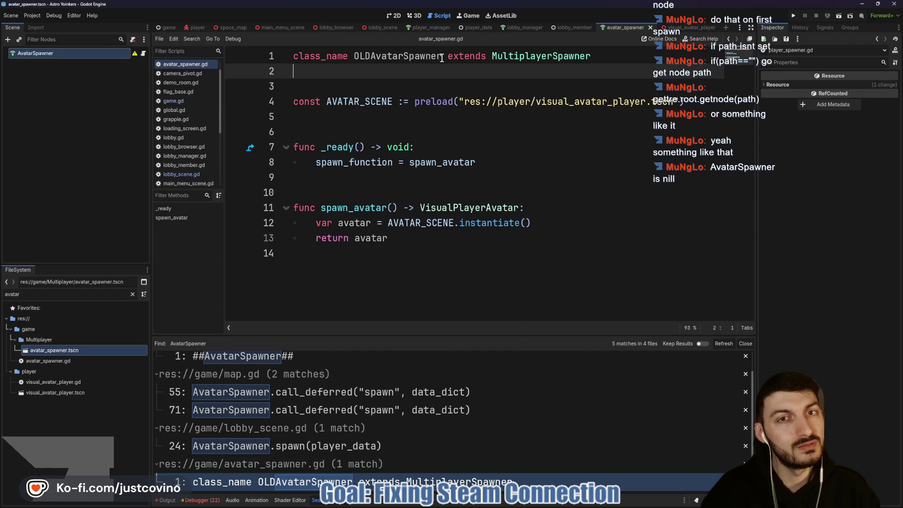
left_click(469, 87)
key("ctrl+s")
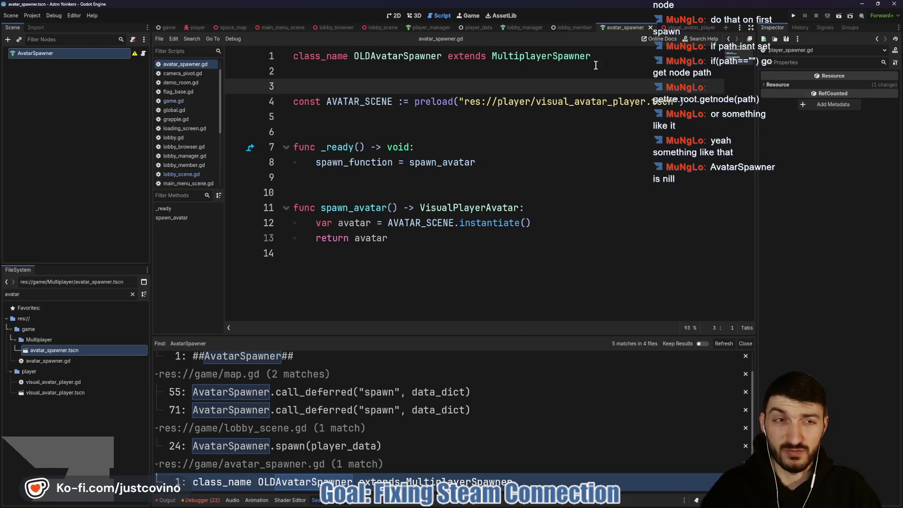
left_click(793, 16)
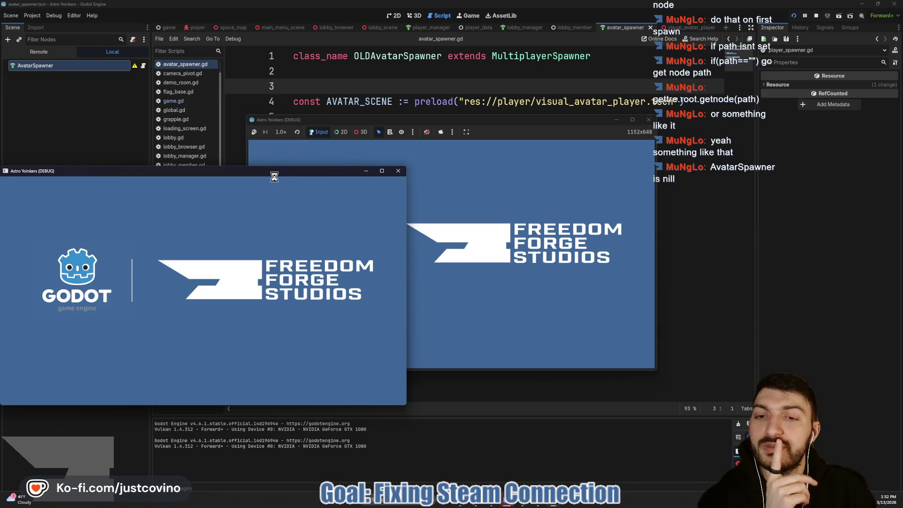
Arrange the game windows, host a private lobby, inspect the failing line 24, and stop the game
left_click_drag(262, 174, 626, 152)
left_click_drag(482, 124, 297, 131)
left_click(132, 222)
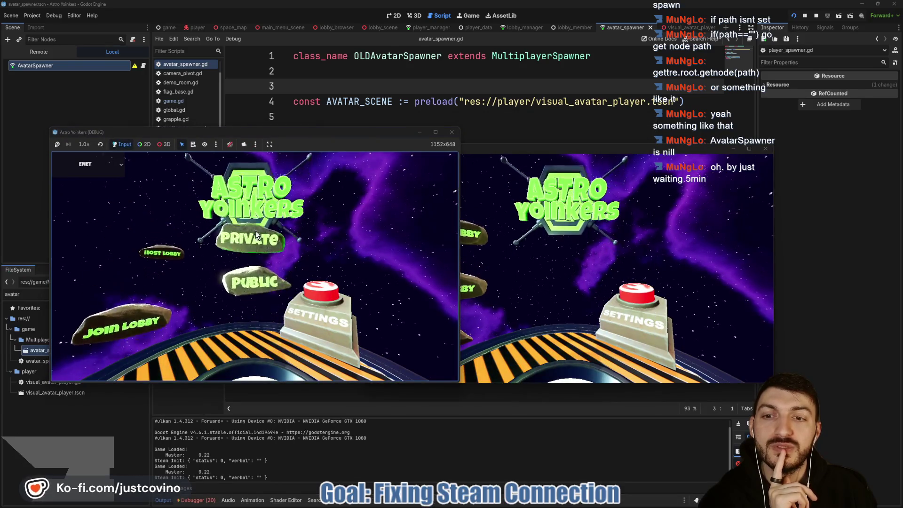
left_click(254, 234)
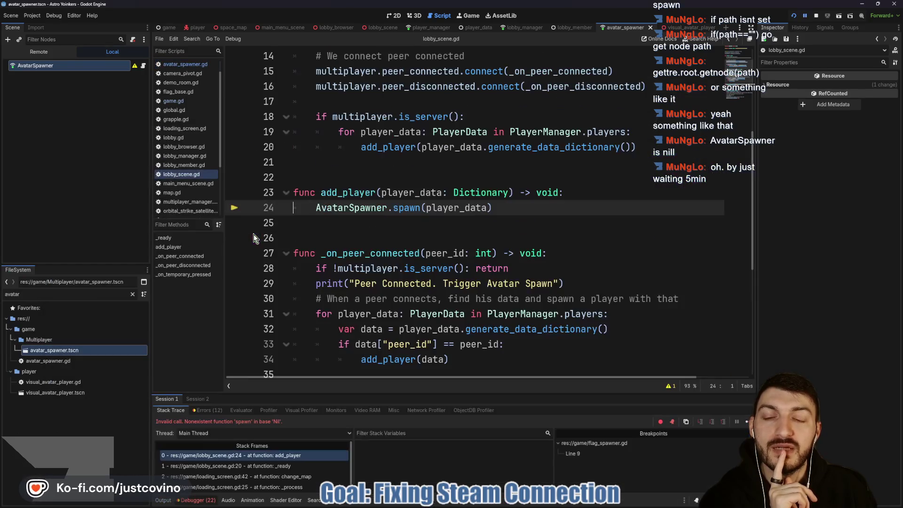
left_click(357, 208)
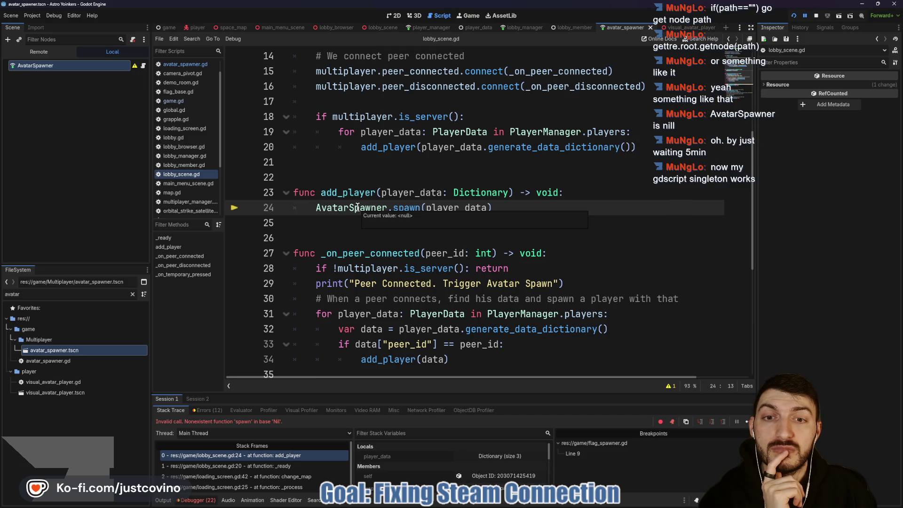
left_click(818, 16)
Reload the current project, then check the autoload singleton documentation
left_click(32, 16)
left_click(57, 114)
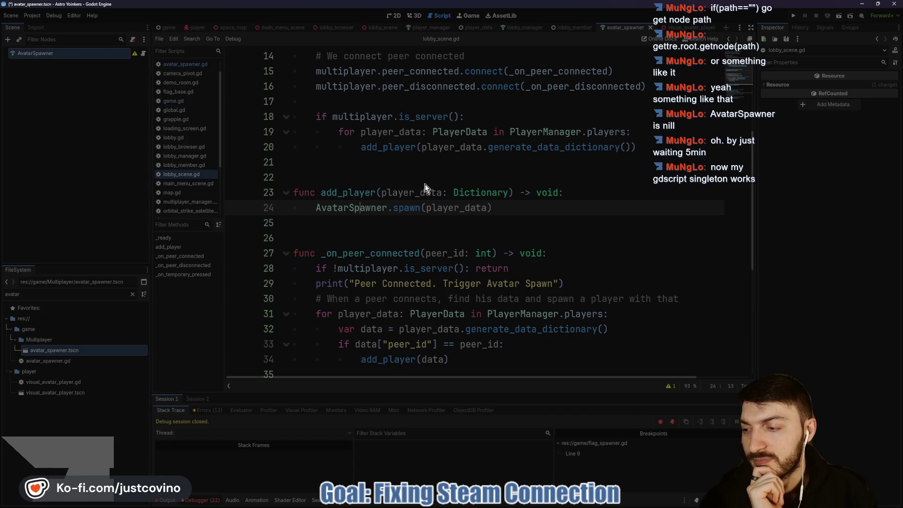
key("alt+Tab")
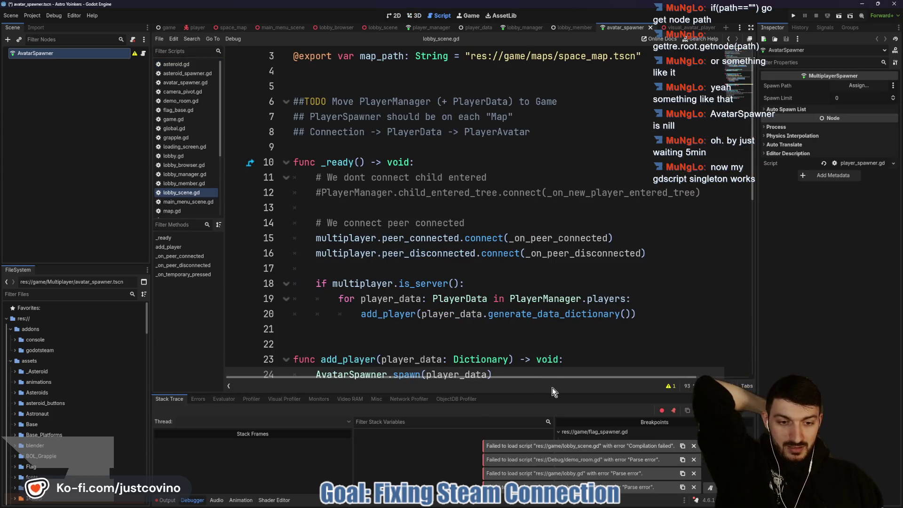
Dismiss the four script-load error notices
left_click(694, 446)
left_click(695, 460)
left_click(695, 474)
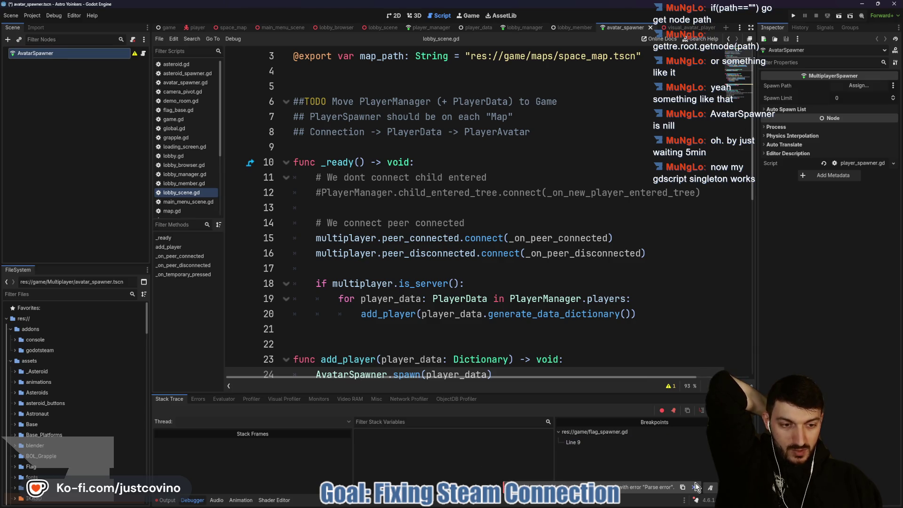
left_click(697, 487)
Rerun the game, host a lobby, confirm AvatarSpawner is still null on line 24, then stop
left_click(793, 16)
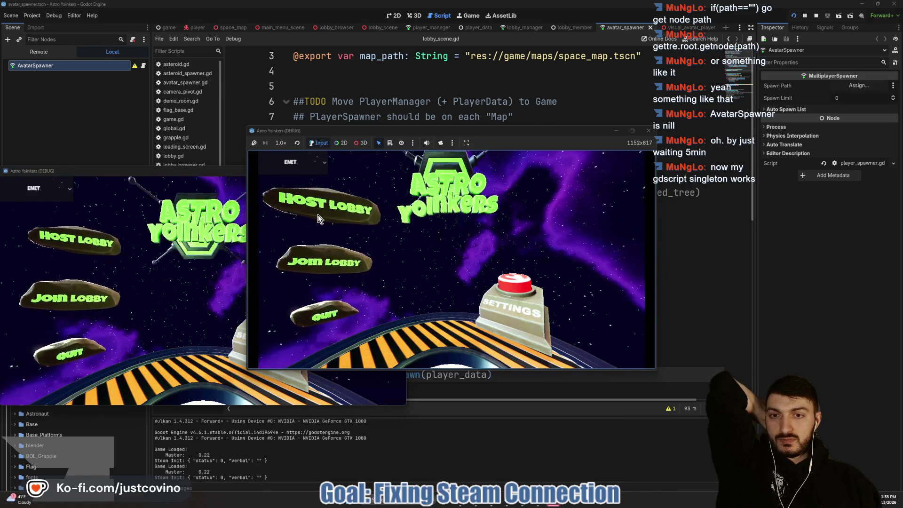
left_click(319, 202)
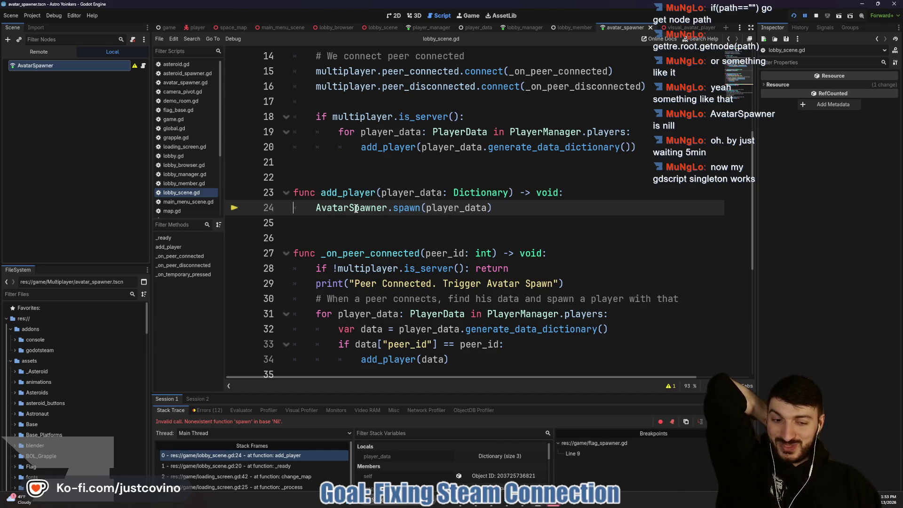
mouse_move(356, 208)
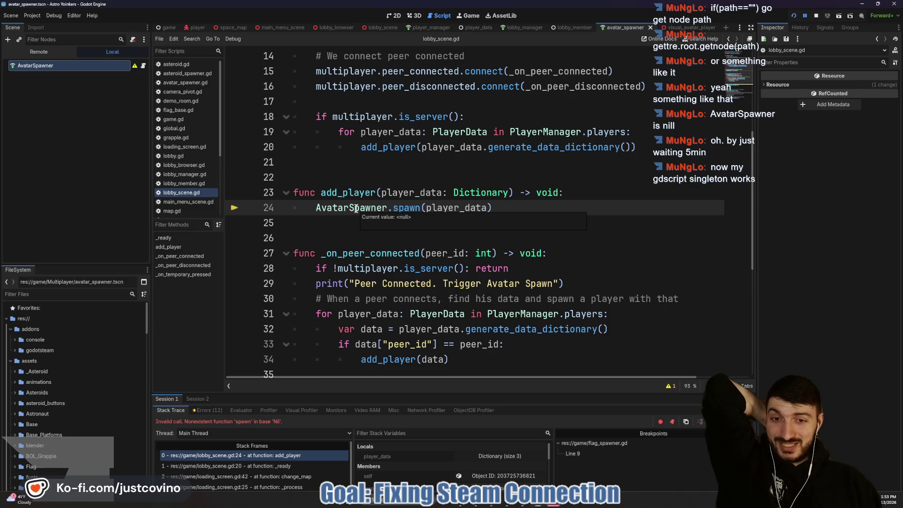
left_click(814, 17)
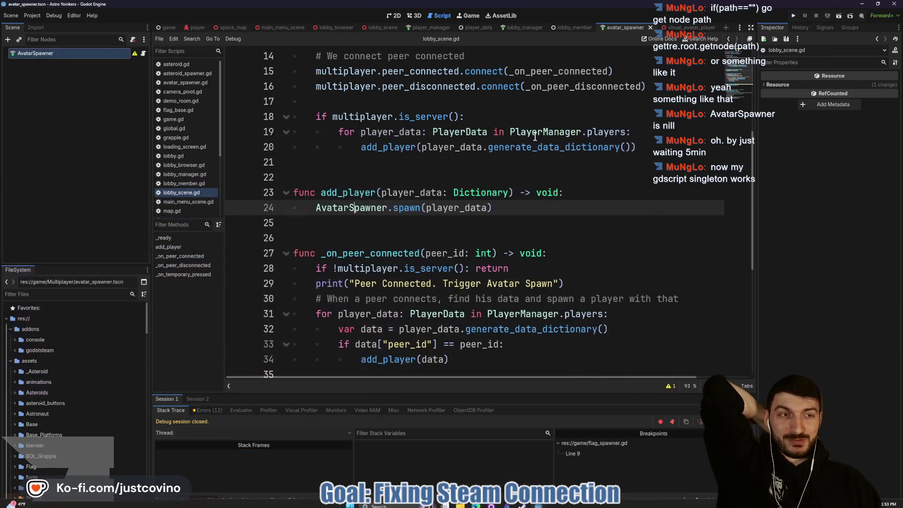
double_click(386, 207)
Re-enter AvatarSpawner on line 24 via autocomplete and save lobby_scene.gd
type("Avatar")
key("Return")
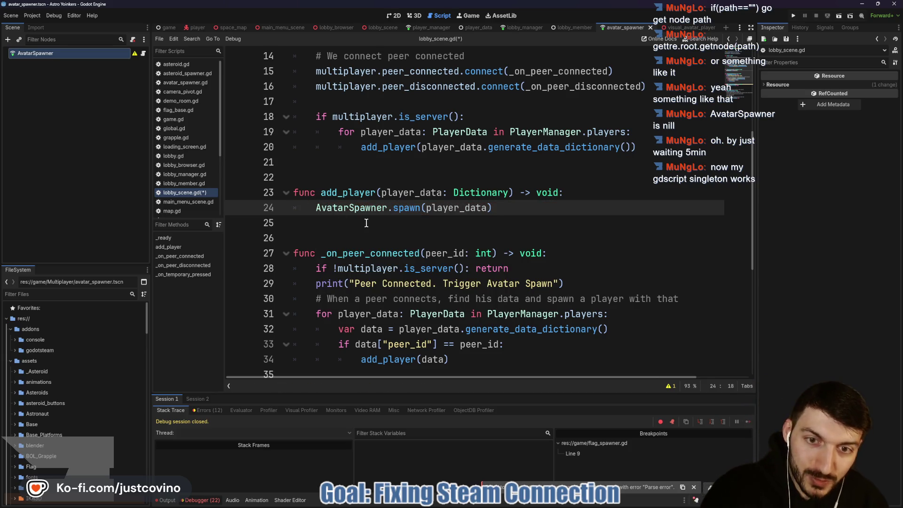
left_click(366, 223)
key("ctrl+s")
In the Autoload list, move LobbyManager above PlayerManager, then close Project Settings
left_click(36, 16)
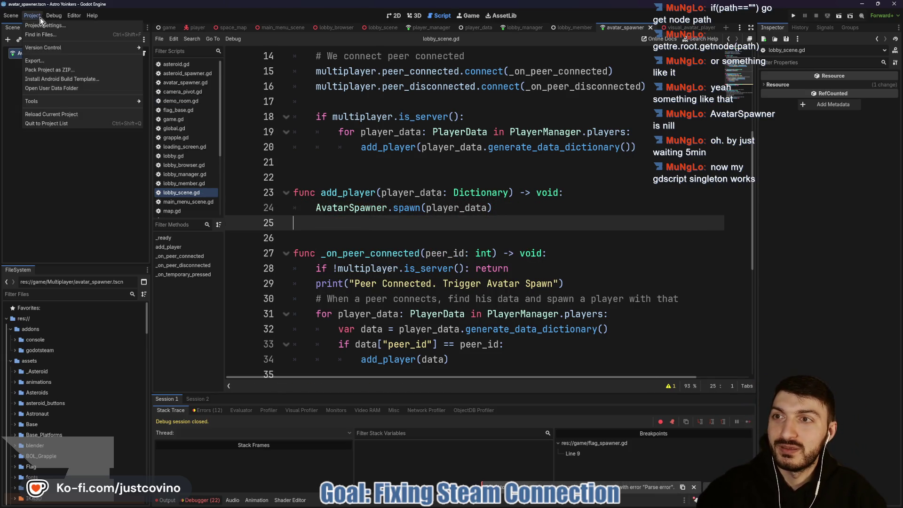
left_click(40, 25)
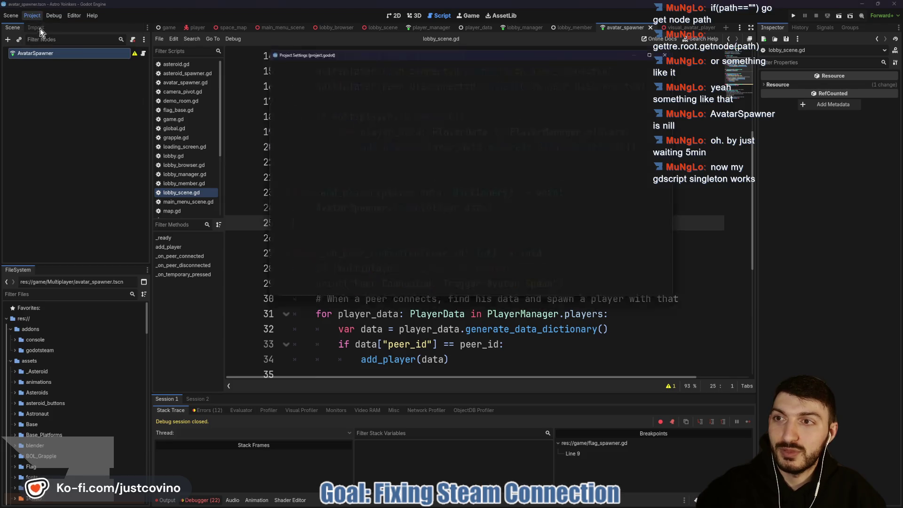
left_click(358, 62)
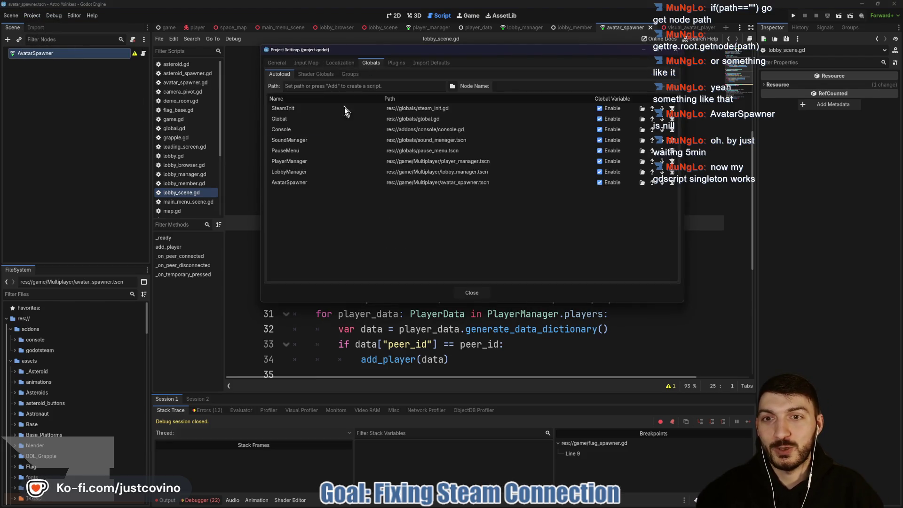
left_click(299, 184)
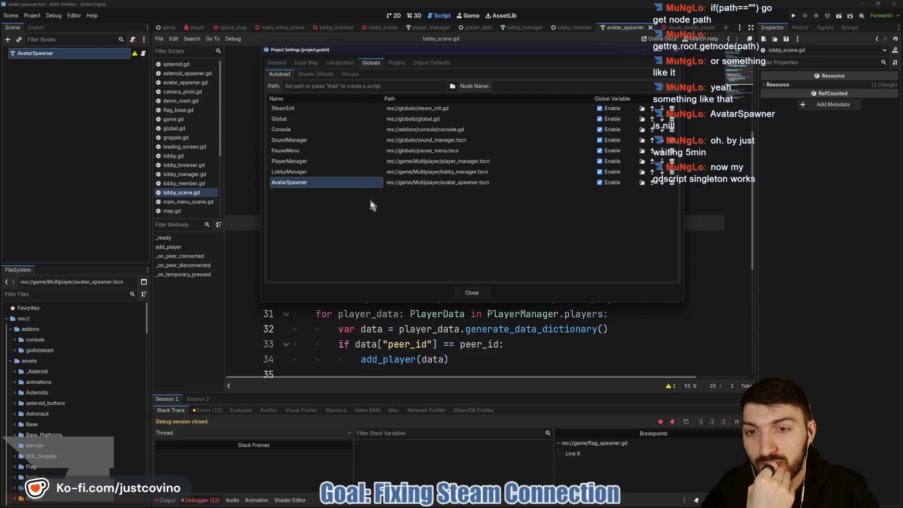
left_click(652, 172)
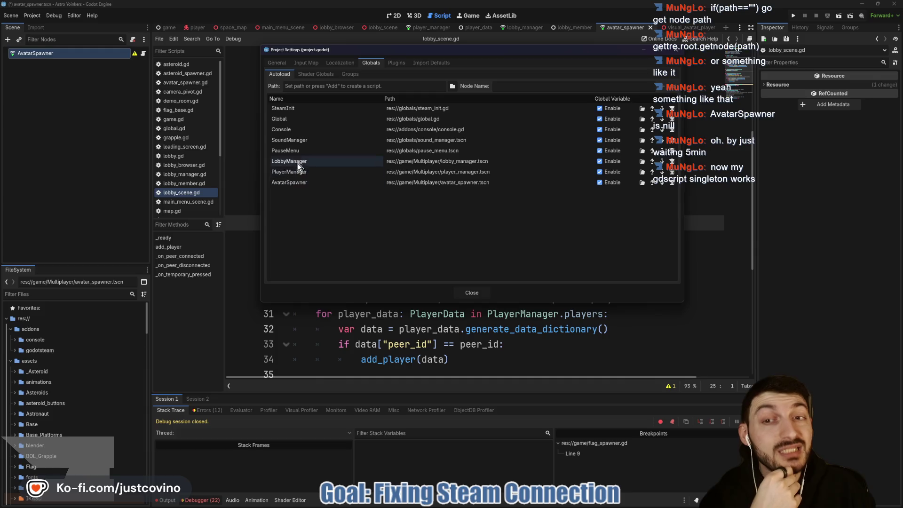
left_click(293, 182)
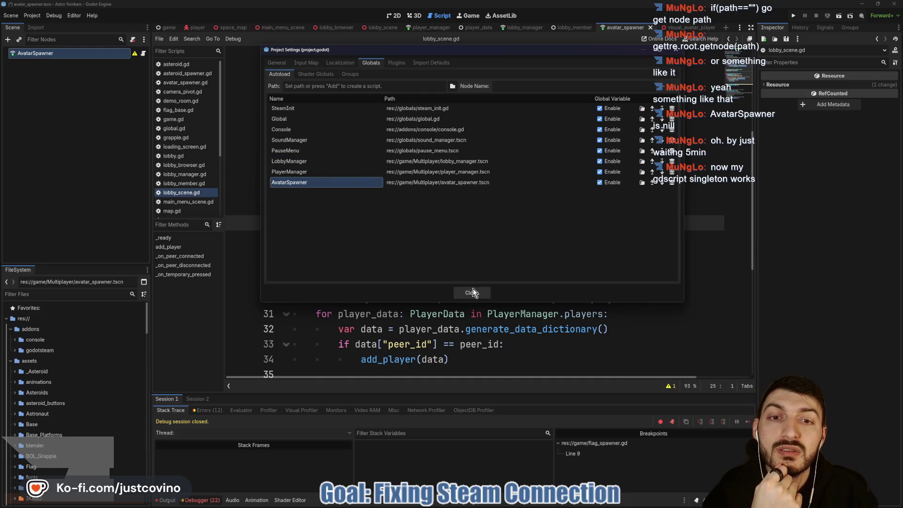
left_click(468, 188)
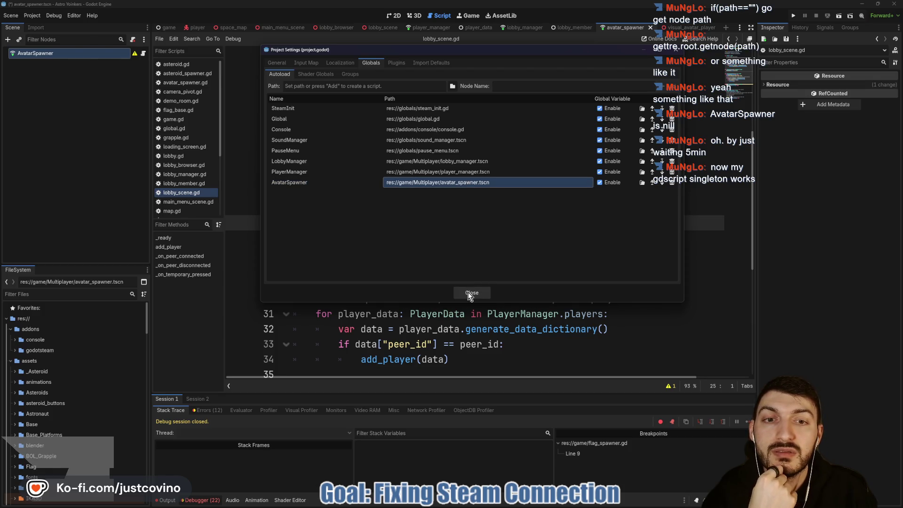
key("Escape")
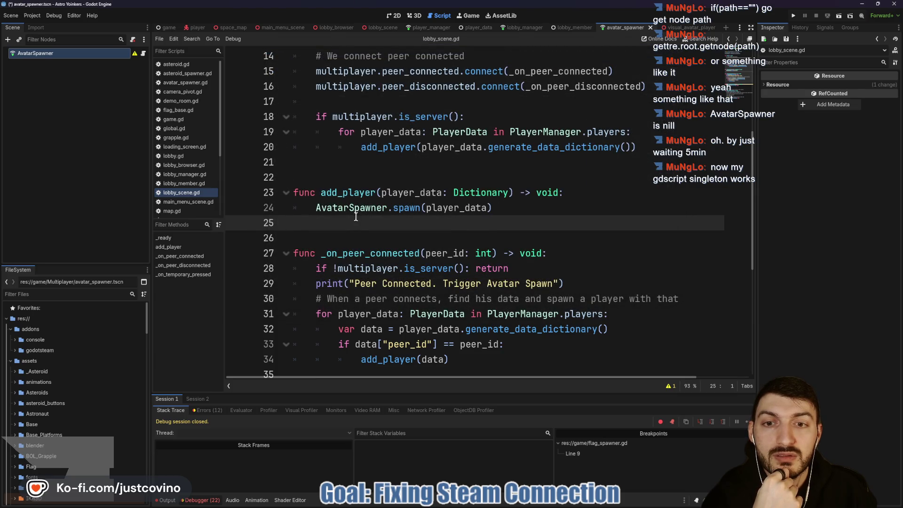
Delete the AvatarSpawner entry from the Project Settings Autoload list
scroll(518, 193, "up", 4)
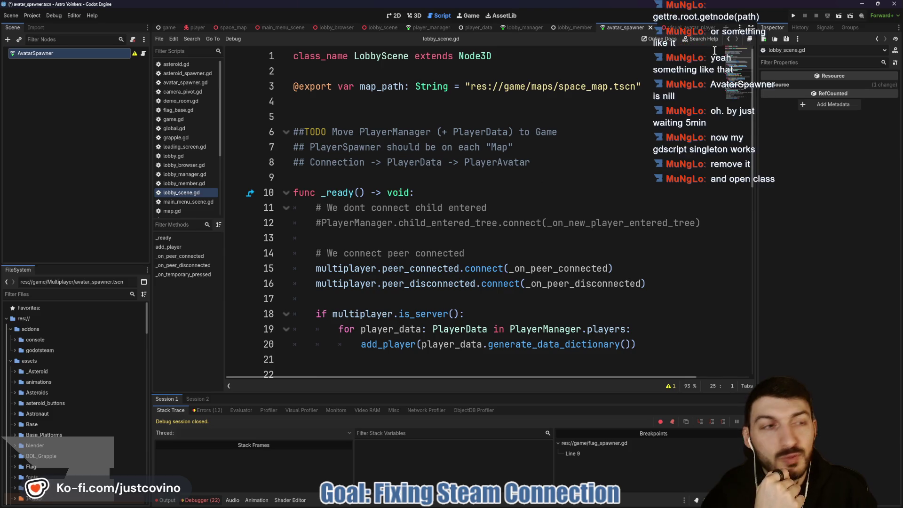
left_click(32, 15)
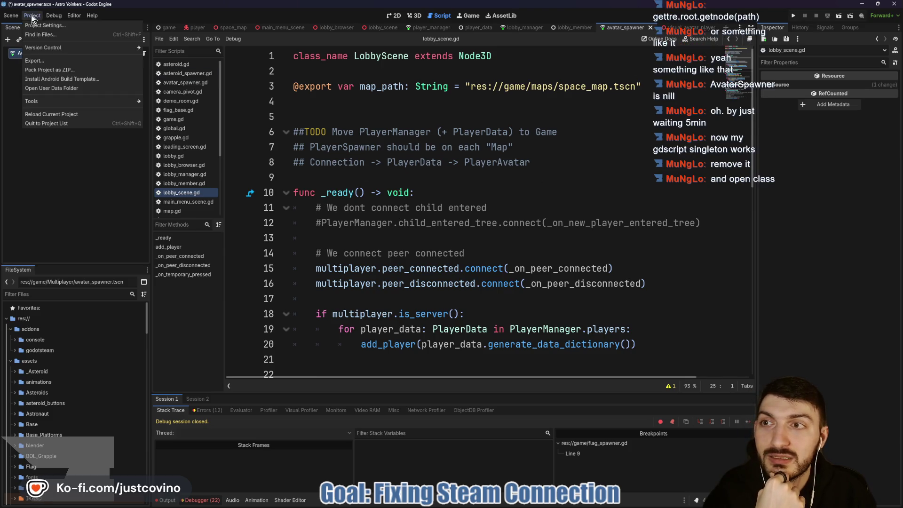
left_click(47, 25)
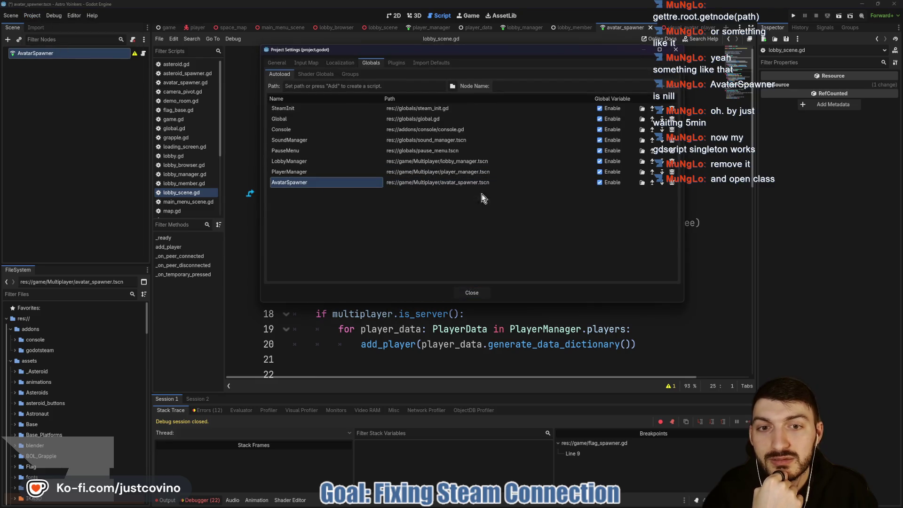
left_click(672, 183)
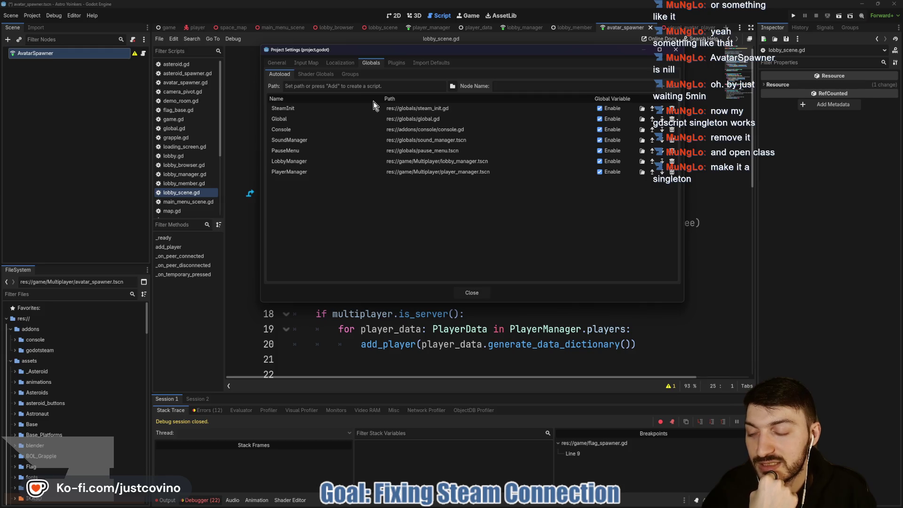
Re-add AvatarSpawner as an autoload from res://game/Multiplayer/avatar_spawner.tscn
left_click(453, 86)
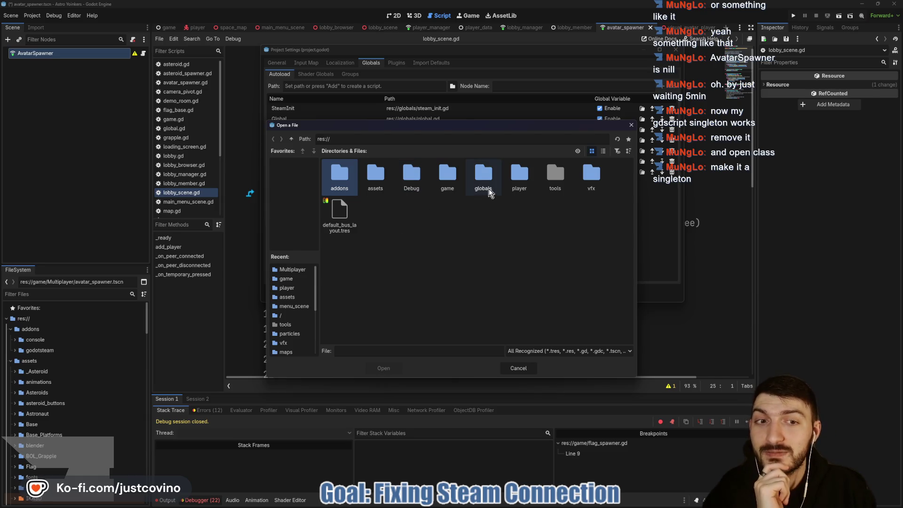
double_click(448, 185)
double_click(446, 178)
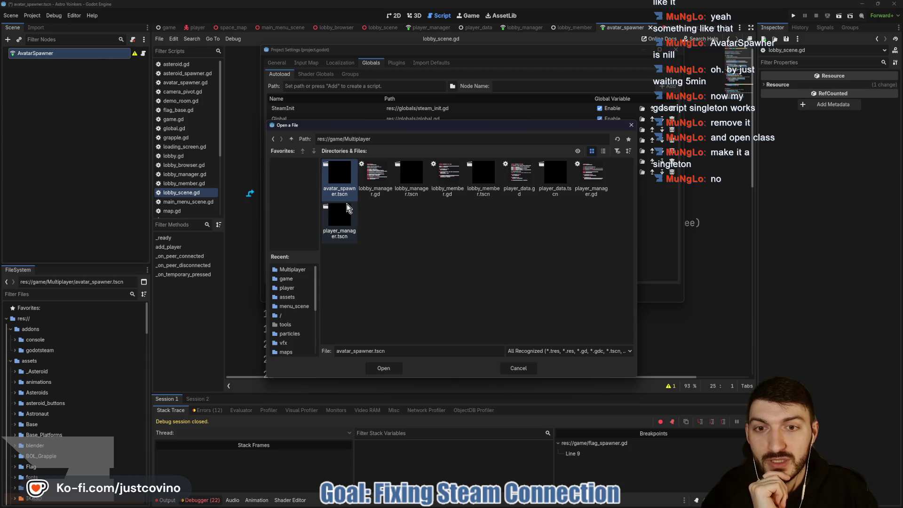
left_click(384, 371)
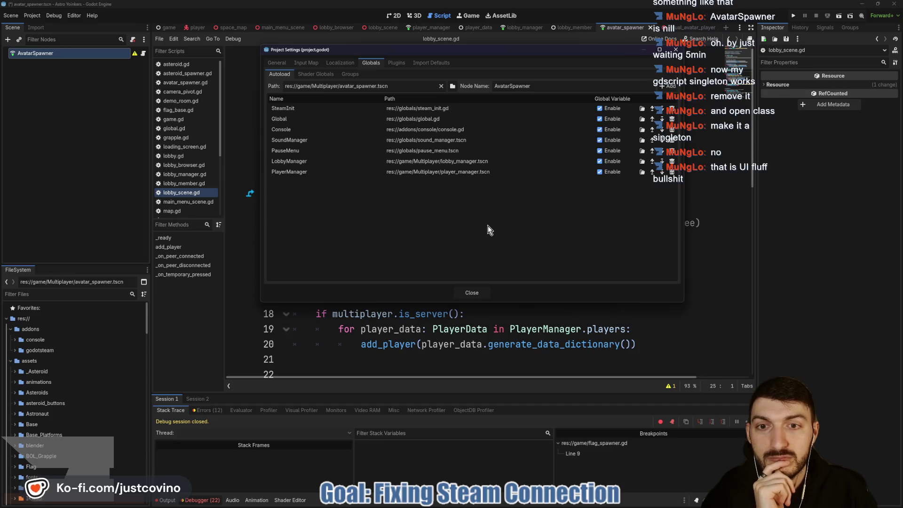
left_click(667, 86)
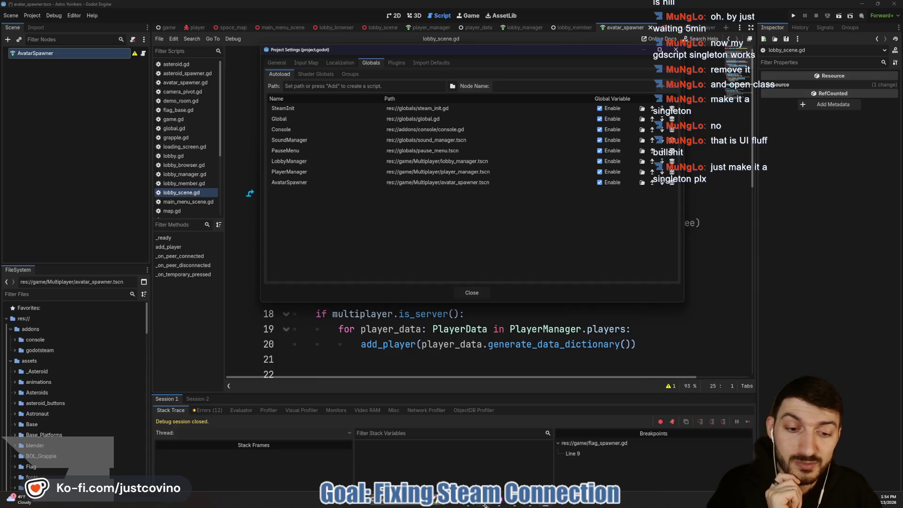
key("alt+Tab")
Annotate the Singletons (Autoload) page's autoload explanation, scene diagram and singleton bullet while scrolling up
mouse_move(525, 114)
left_mouse_down()
mouse_move(428, 109)
mouse_move(702, 376)
mouse_move(362, 92)
left_mouse_up()
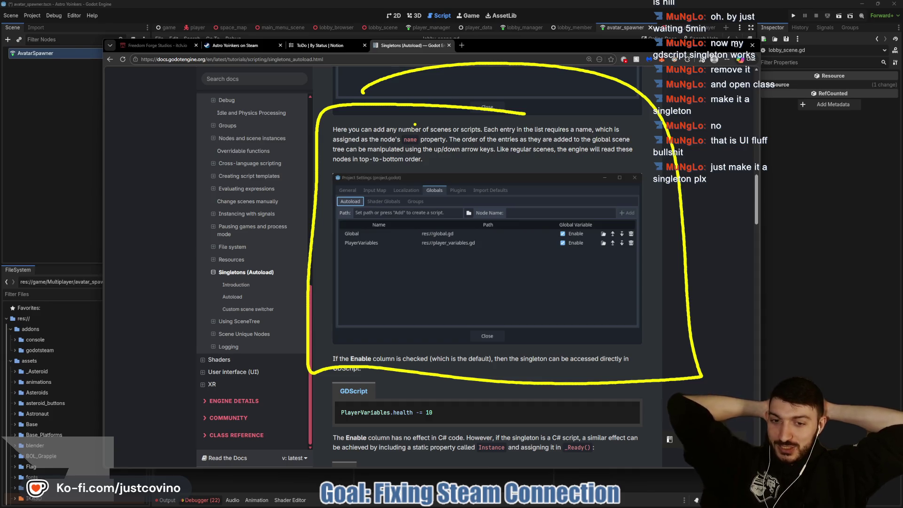
key("Escape")
scroll(445, 214, "up", 5)
scroll(445, 214, "up", 3)
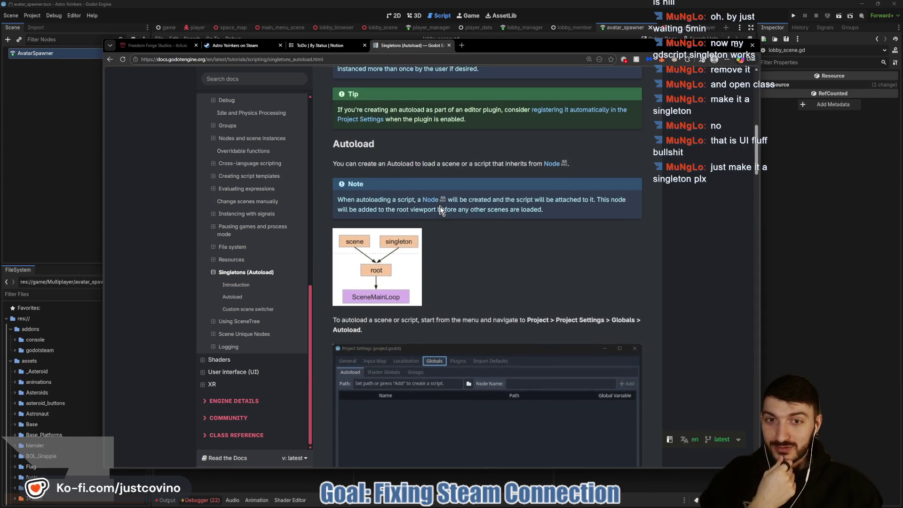
mouse_move(411, 224)
left_mouse_down()
mouse_move(562, 271)
mouse_move(354, 240)
left_mouse_up()
key("Escape")
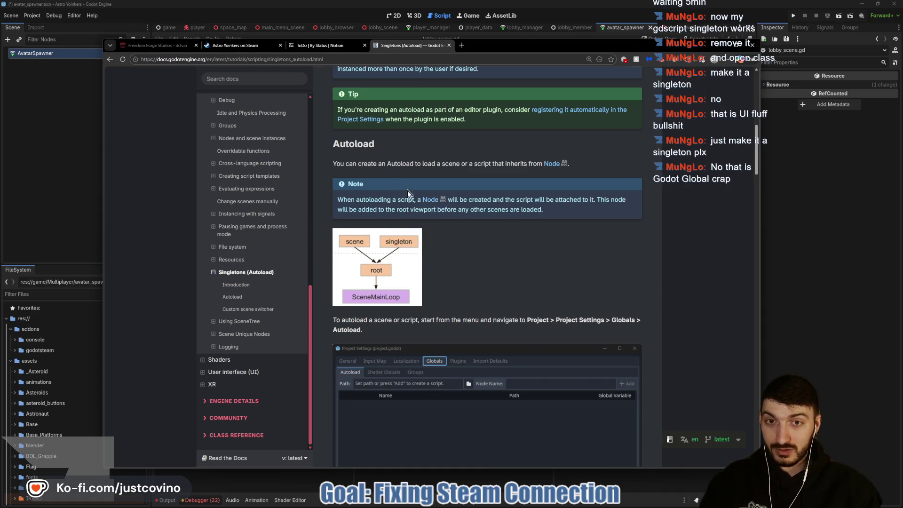
scroll(437, 227, "up", 5)
scroll(426, 231, "up", 1)
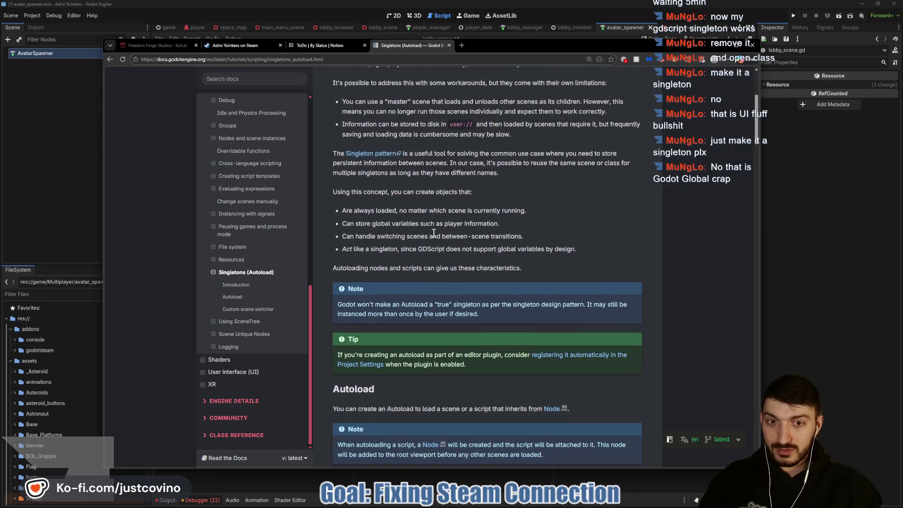
left_click_drag(365, 270, 598, 269)
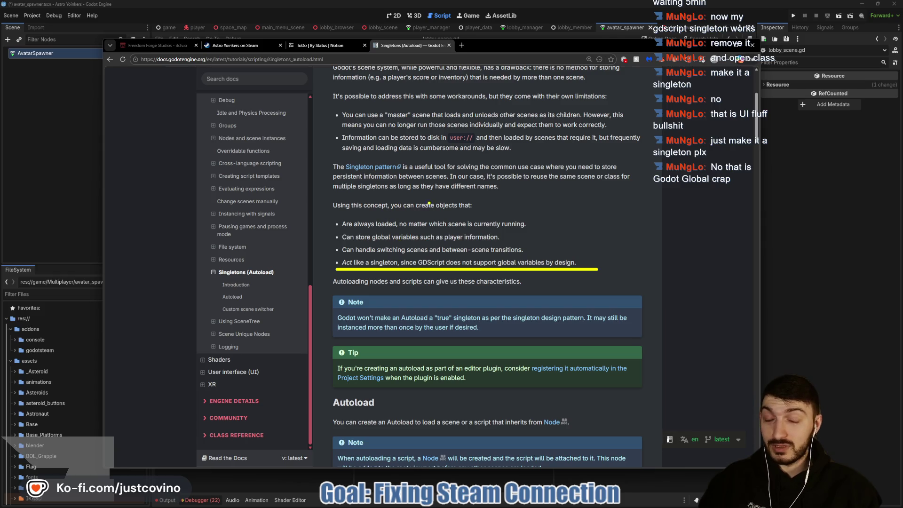
key("Escape")
scroll(493, 220, "up", 2)
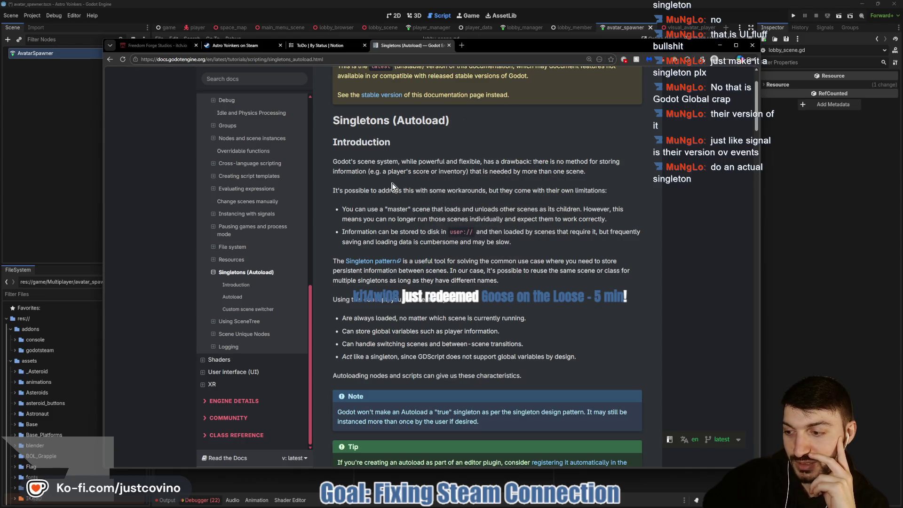
Launch the Desktop Goose app from the system search
key("super")
type("goose")
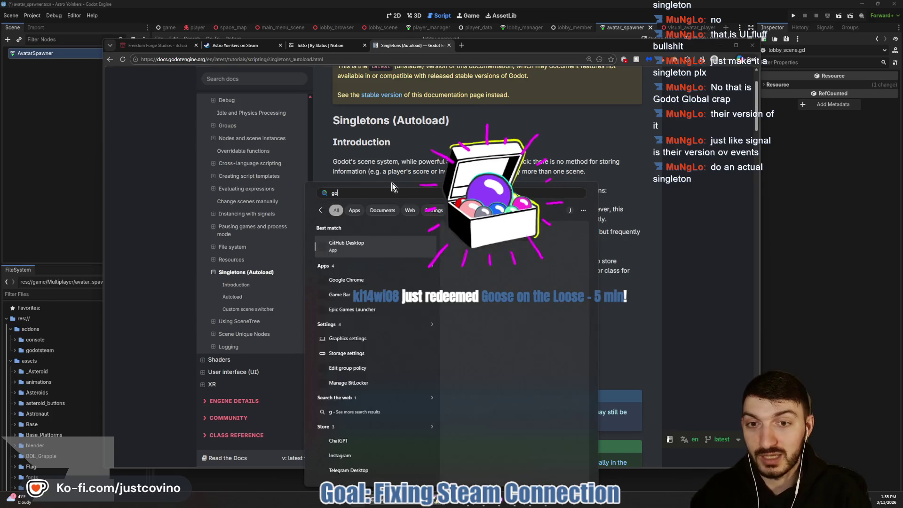
key("Return")
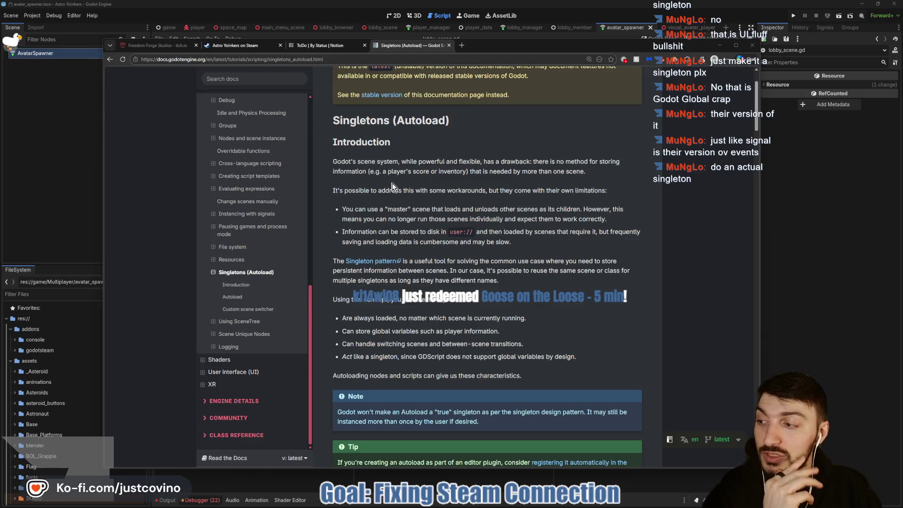
Follow the Introduction's 'Singleton pattern' link to Wikipedia
scroll(499, 213, "down", 3)
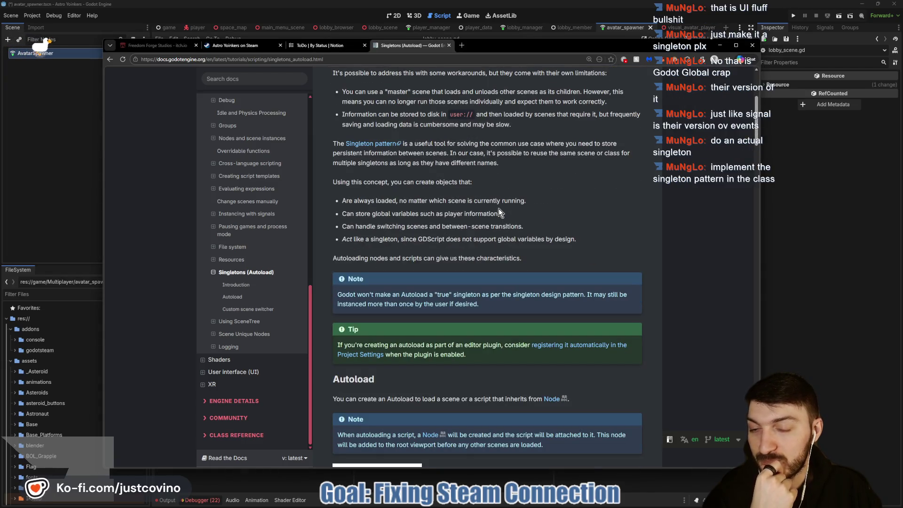
scroll(499, 210, "up", 2)
left_click(373, 215)
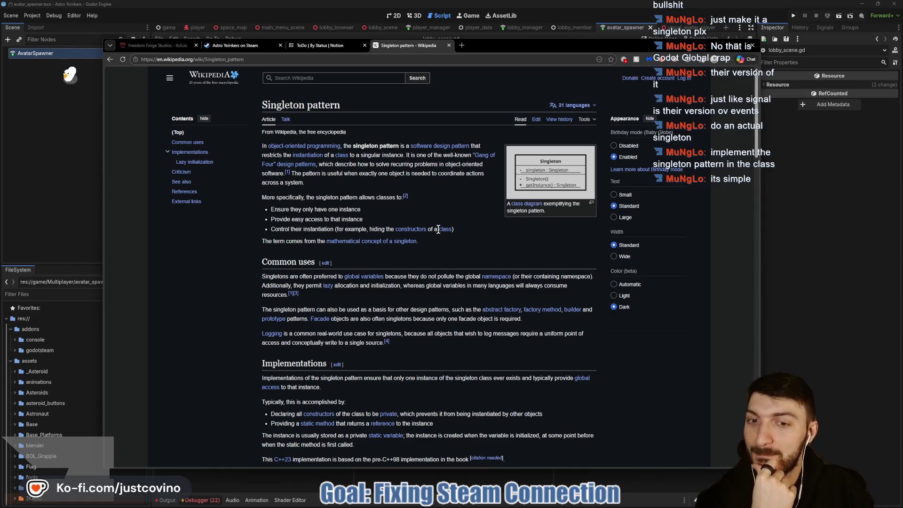
Scroll through the Singleton pattern article, then bring Godot's Autoload settings back to the front
scroll(452, 250, "down", 1)
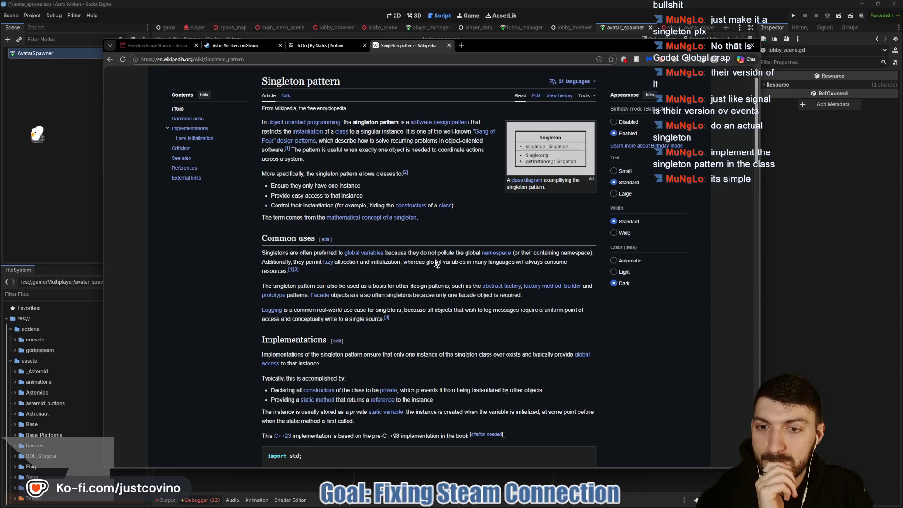
scroll(436, 263, "down", 1)
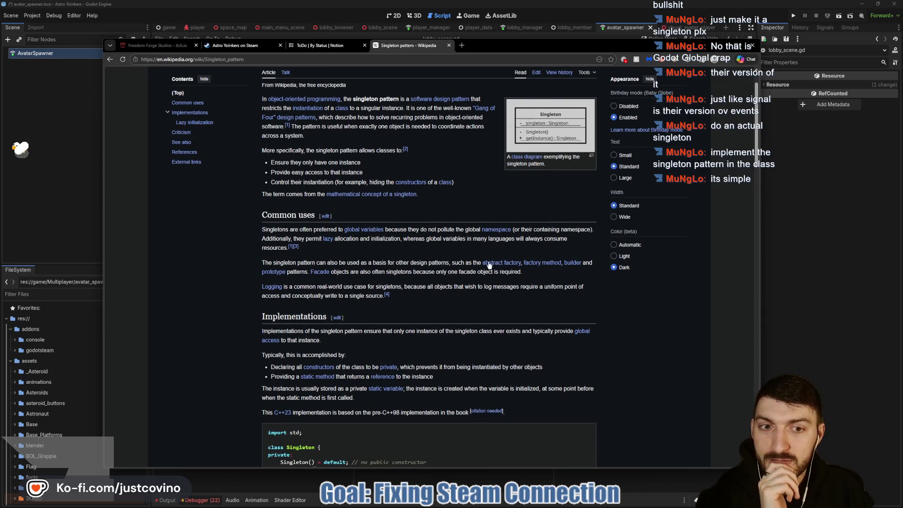
scroll(384, 264, "down", 3)
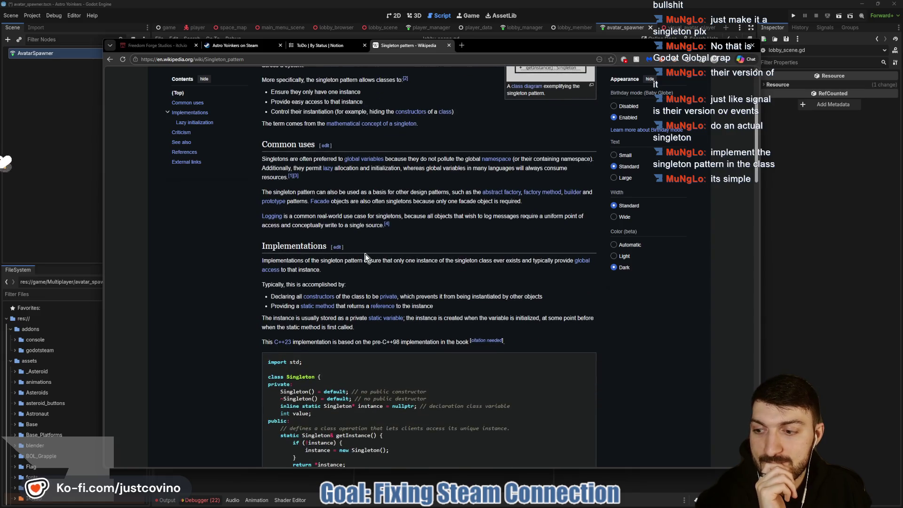
scroll(367, 257, "down", 3)
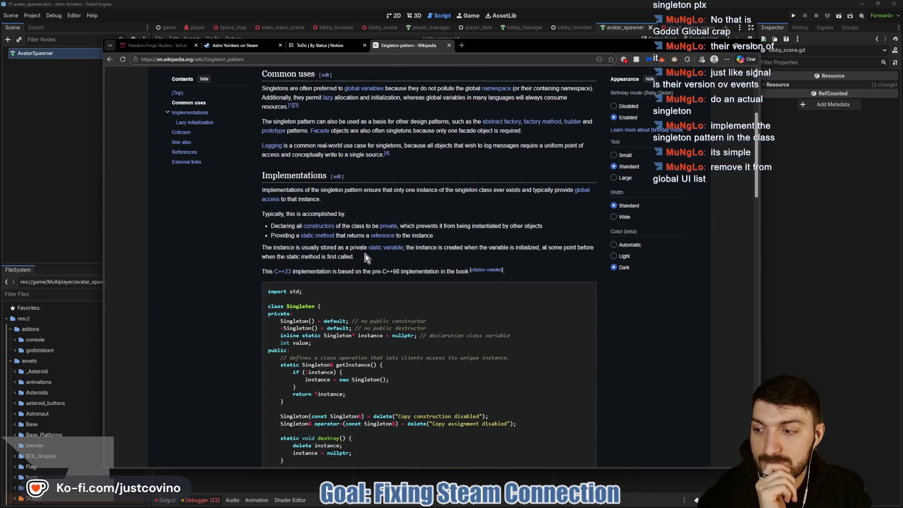
scroll(365, 256, "up", 3)
left_click(74, 221)
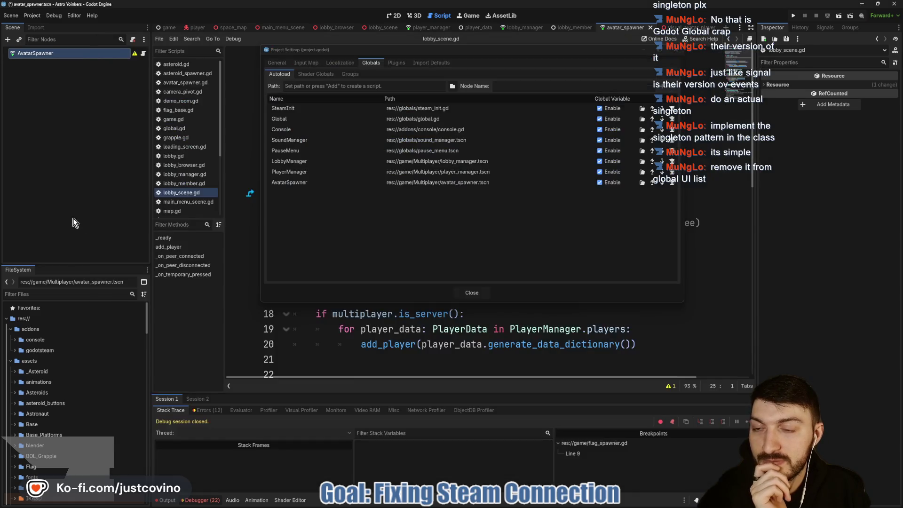
Delete the AvatarSpawner autoload entry, close Project Settings, and reopen player_spawner.gd
left_click(672, 183)
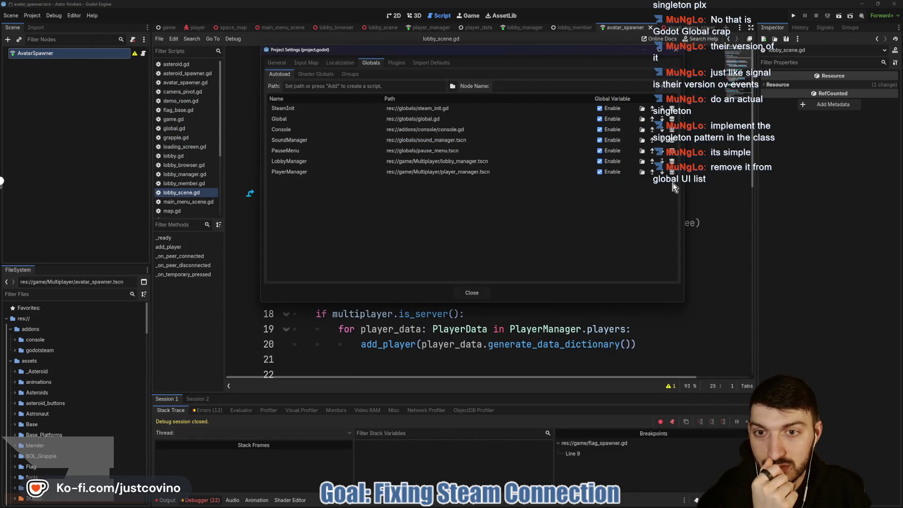
left_click(464, 293)
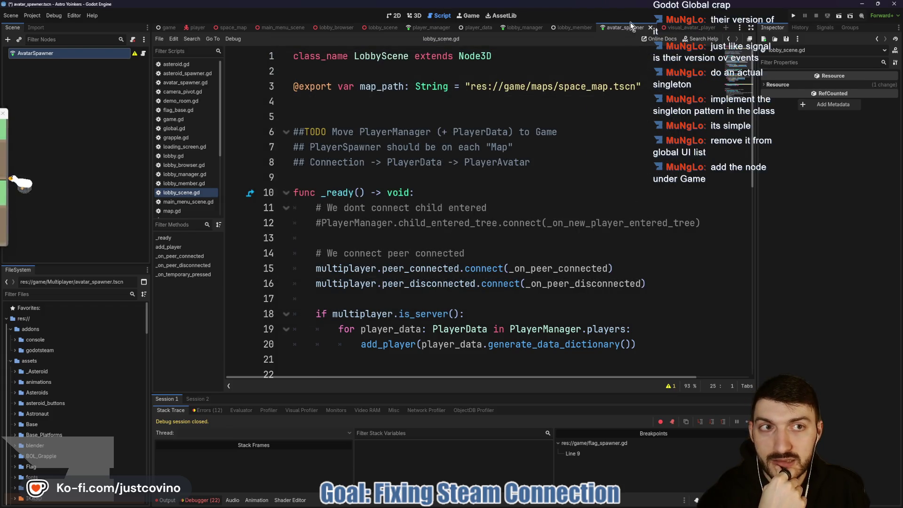
left_click(144, 53)
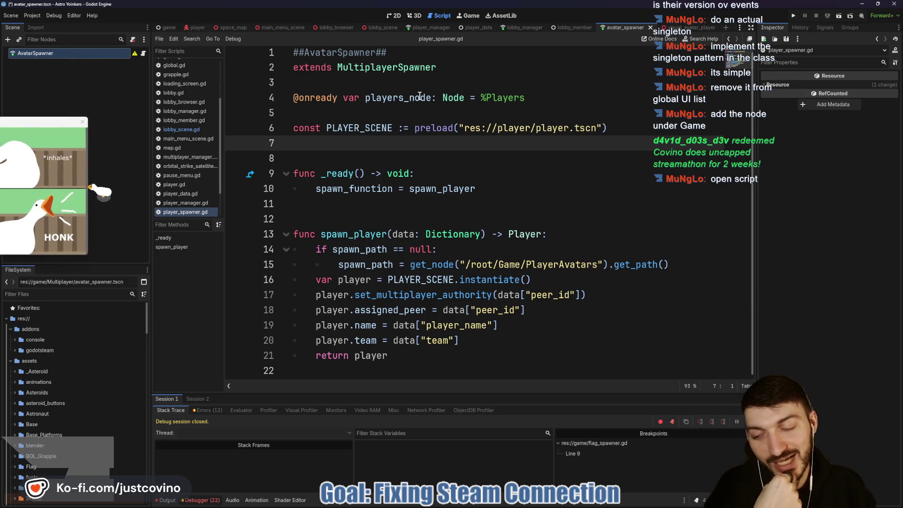
Delete and restore the ##AvatarSpawner## comment line, then switch to the Game scene and dismiss the goose popup
triple_click(403, 54)
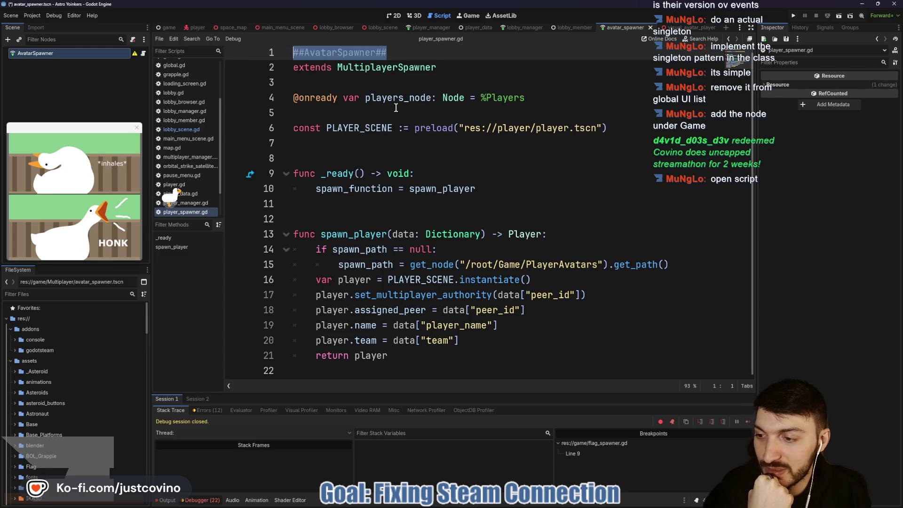
key("BackSpace")
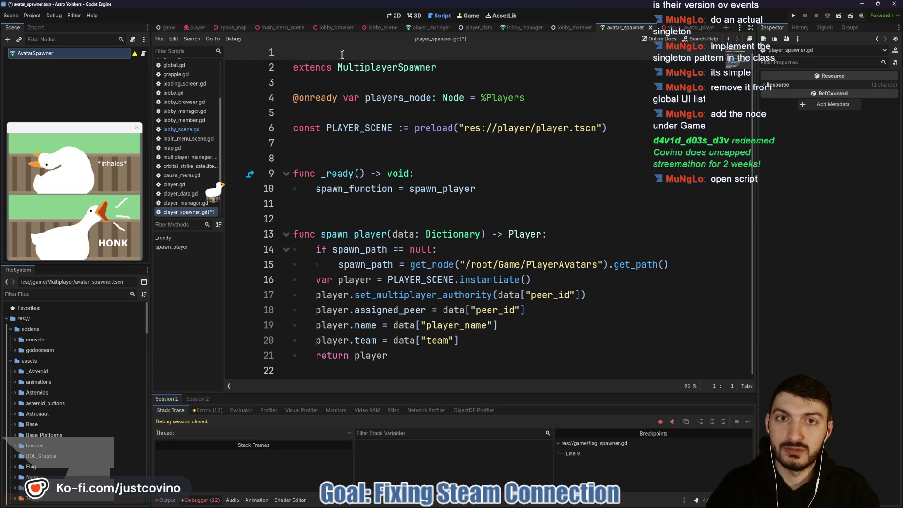
key("ctrl+z")
left_click(444, 80)
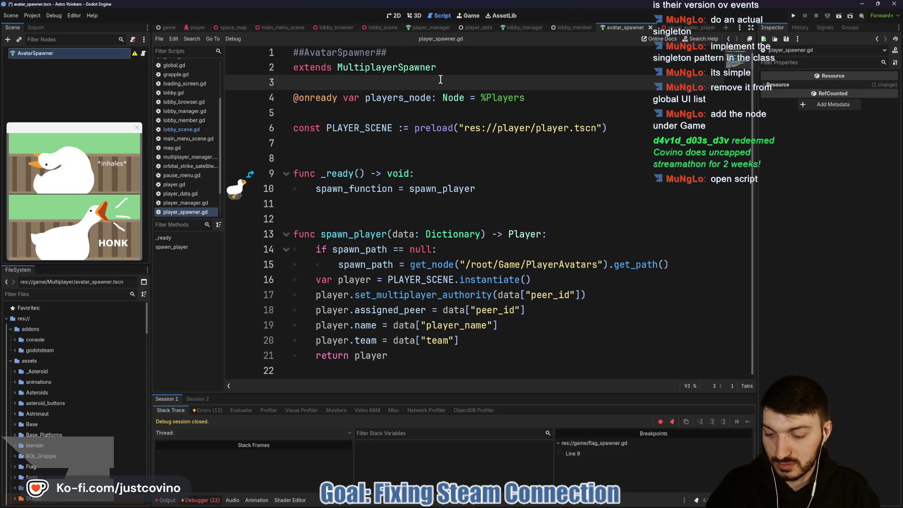
left_click(179, 28)
left_click(137, 128)
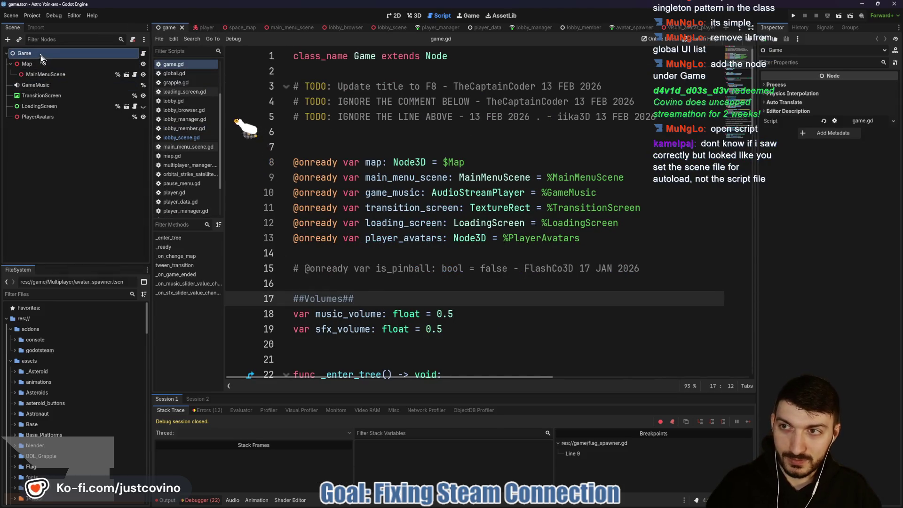
Instance avatar_spawner.tscn as a child of the Game node
key("ctrl+shift+o")
type("avatar")
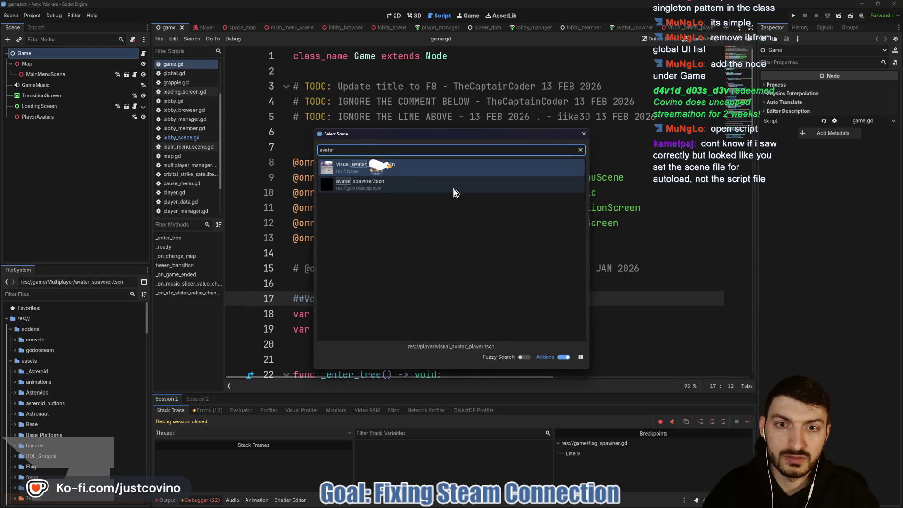
double_click(519, 187)
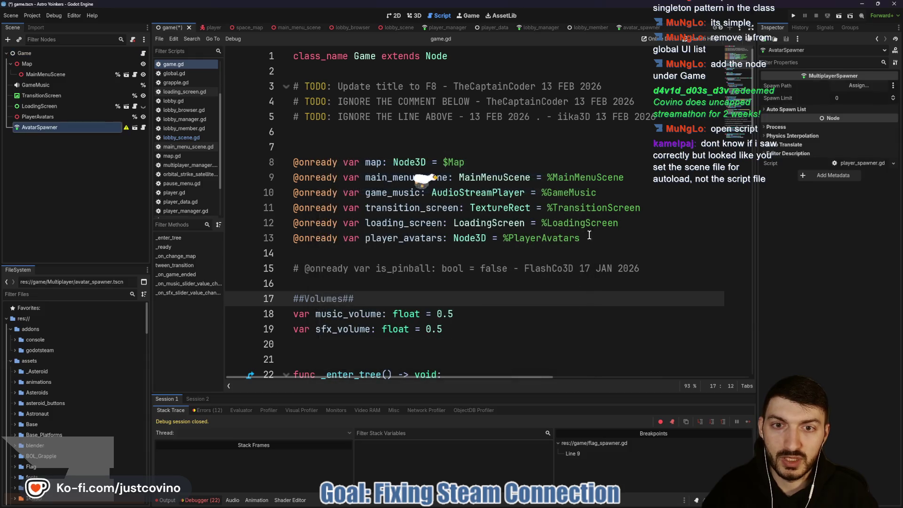
Assign PlayerAvatars as AvatarSpawner's spawn path and move AvatarSpawner above PlayerAvatars
left_click(864, 86)
left_click(428, 216)
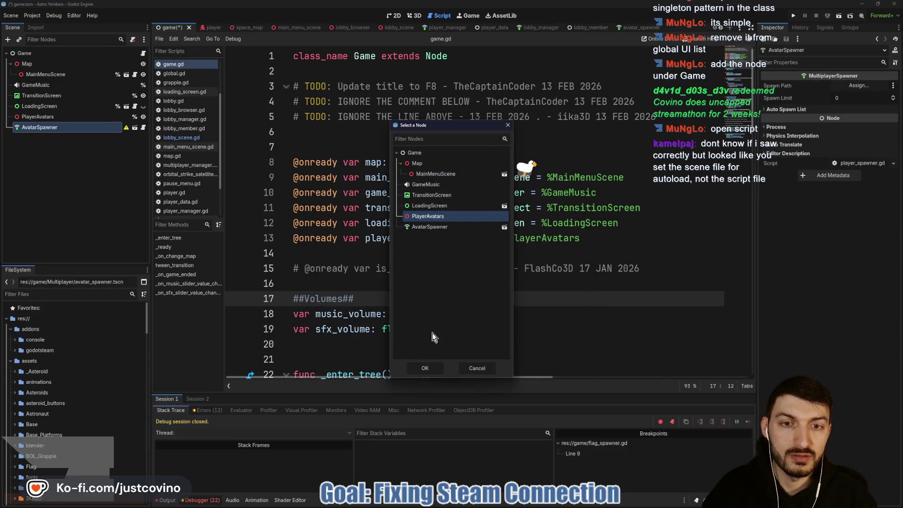
left_click(425, 368)
left_click_drag(26, 128, 15, 115)
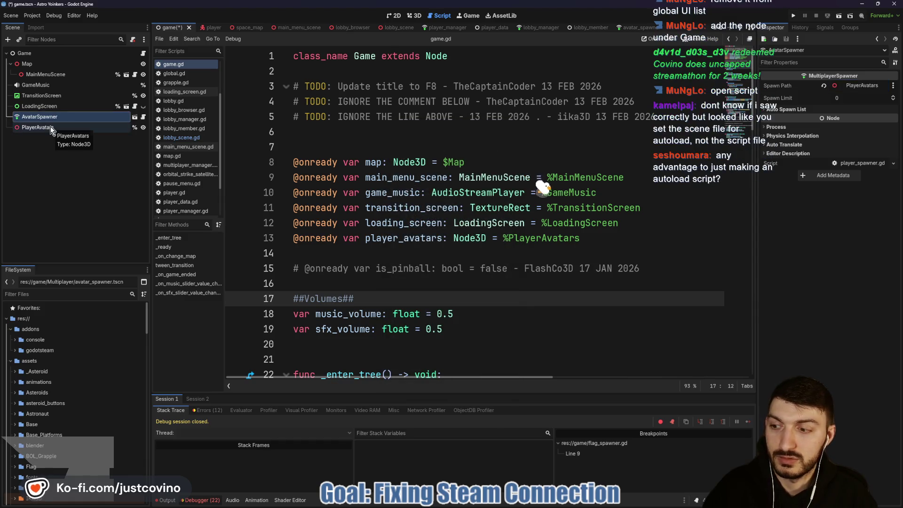
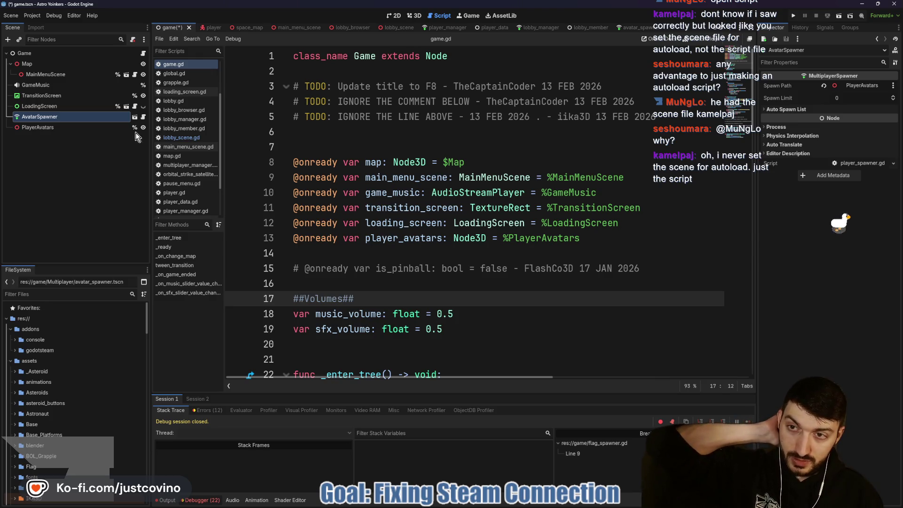
Open player_spawner.gd from the AvatarSpawner node's script icon in the Scene dock
left_click(135, 116)
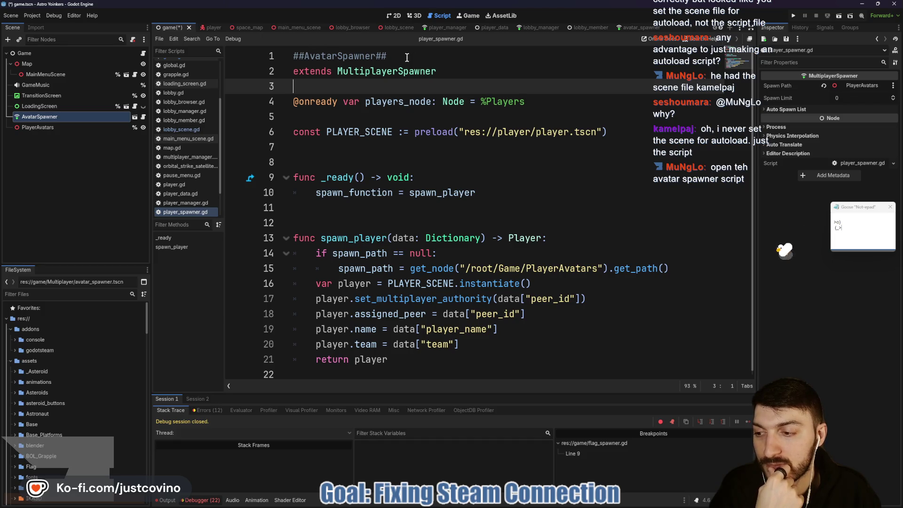
Delete the line 1 comment and the blank line it leaves behind
left_click_drag(406, 57, 270, 57)
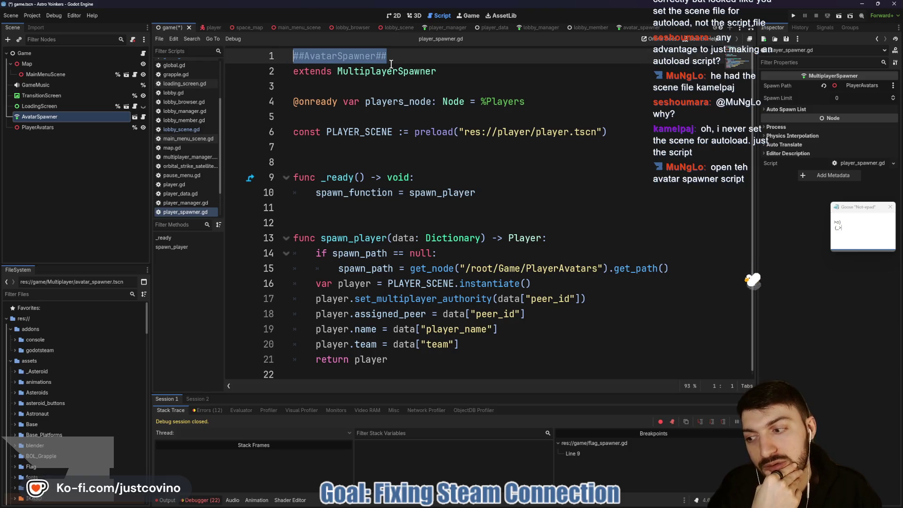
mouse_move(390, 63)
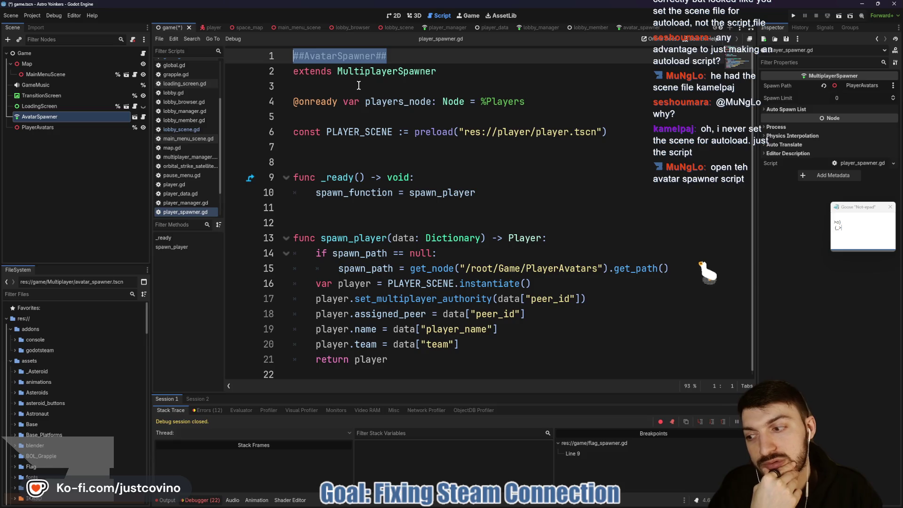
key("BackSpace")
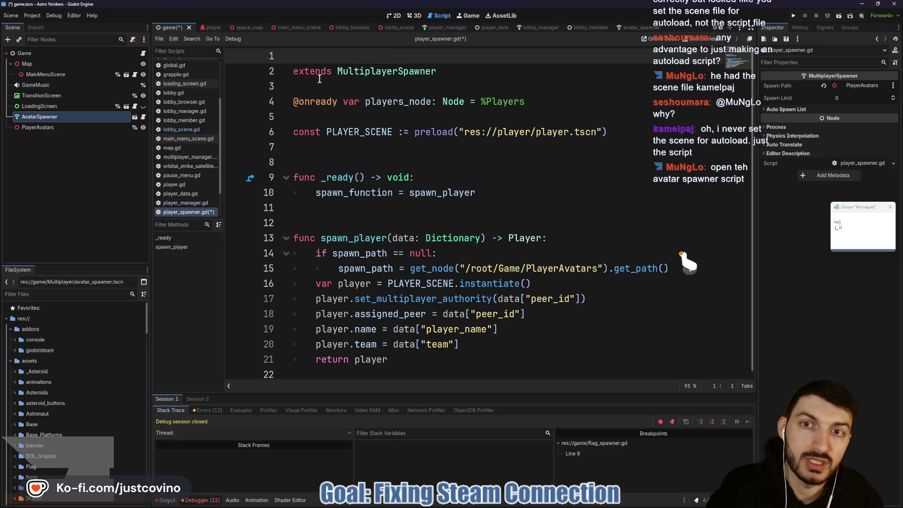
left_click(294, 73)
key("BackSpace")
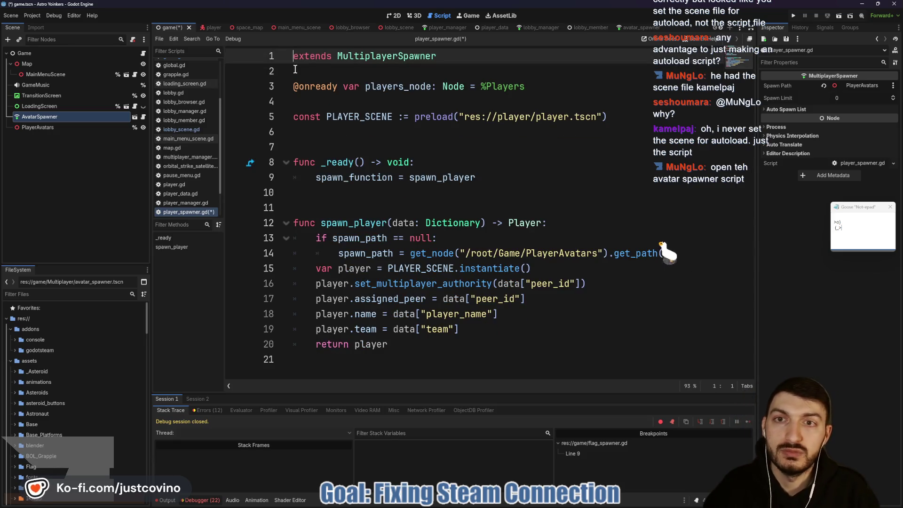
Add 'class_name AvatarSpawner' as the first line and save the script
type("class_na")
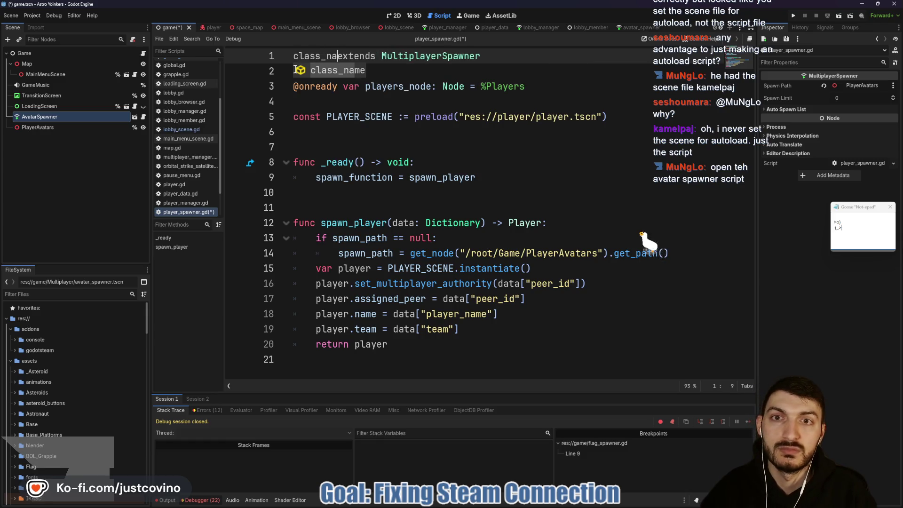
key("Return")
type("AvatarSpawner")
left_click(339, 71)
key("ctrl+s")
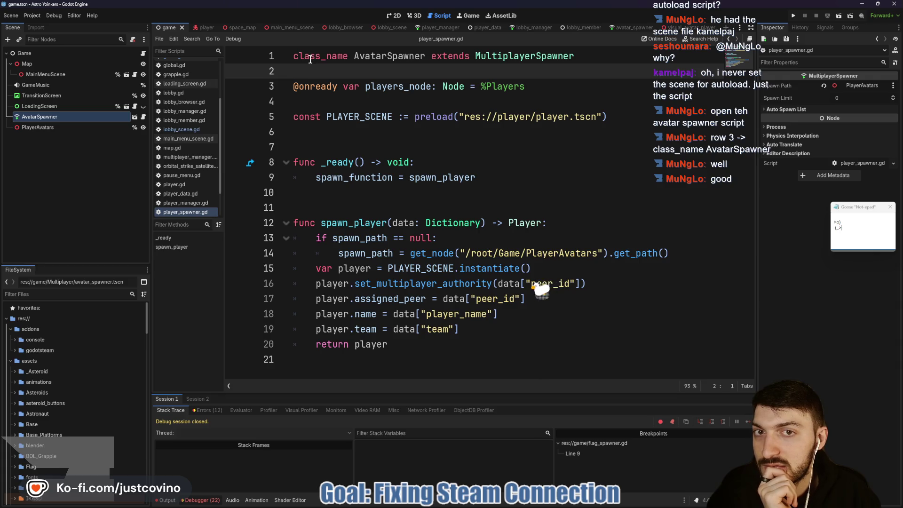
left_click(426, 57)
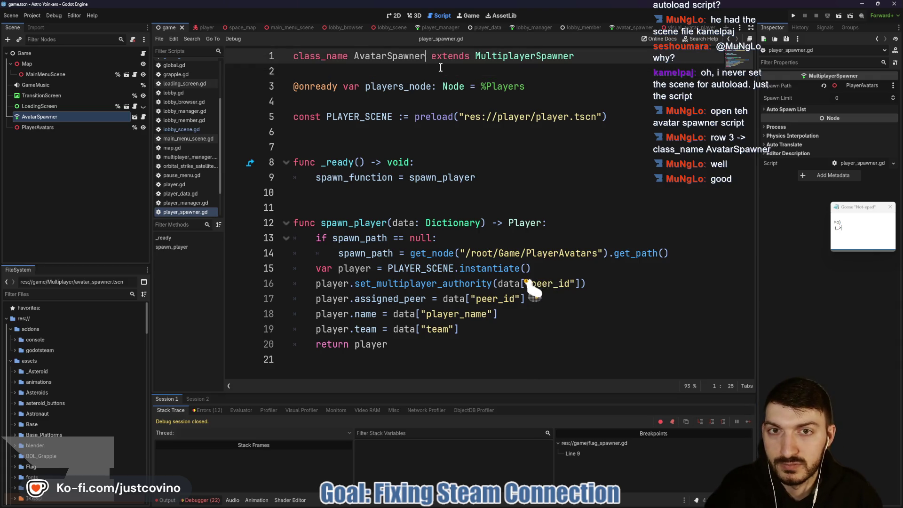
left_click(418, 67)
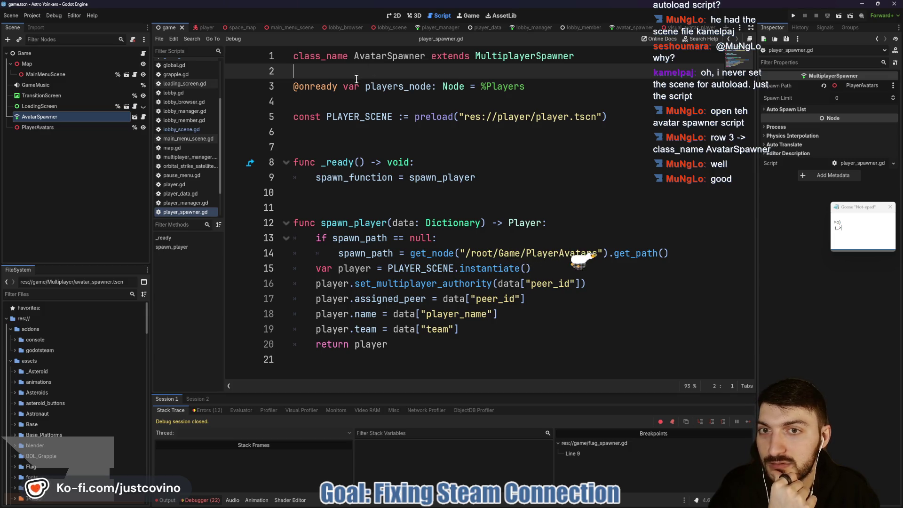
left_click(330, 147)
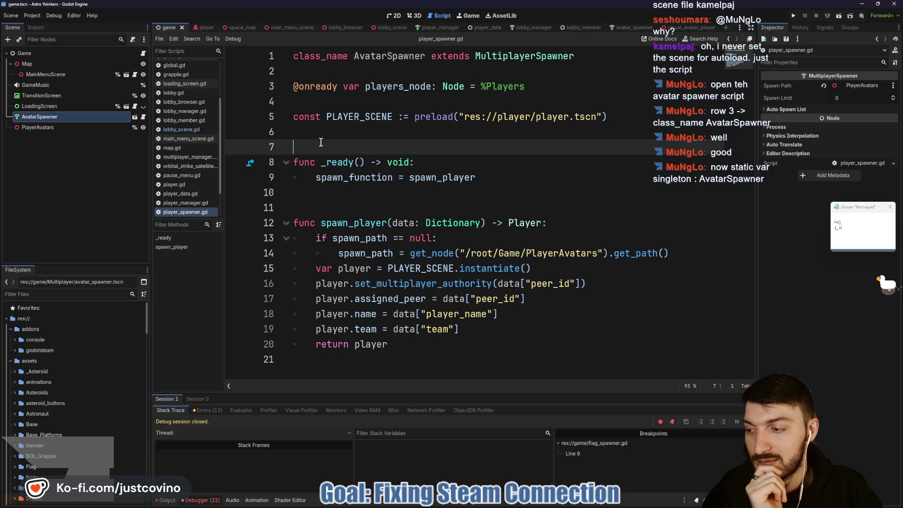
left_click(318, 104)
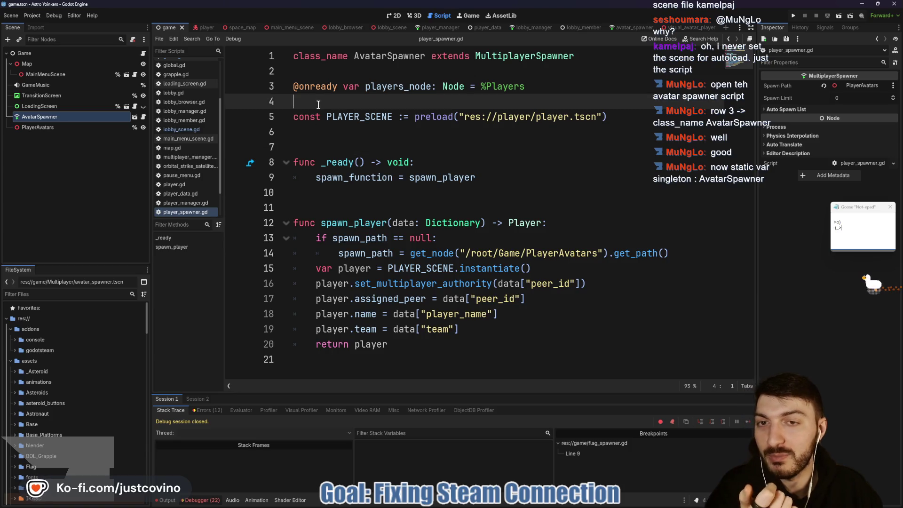
Remove the extra blank line and add a 'current: AvatarSpawner' variable below line 3
left_click(293, 154)
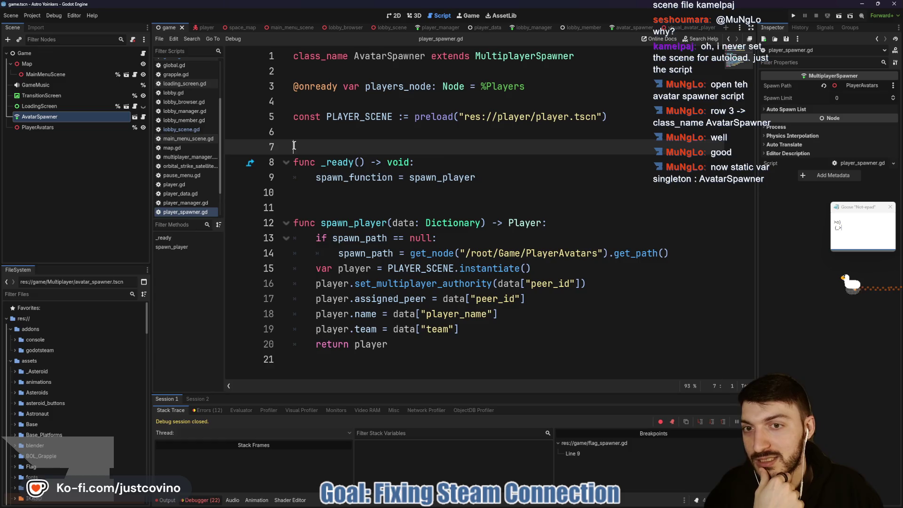
key("BackSpace")
left_click(314, 106)
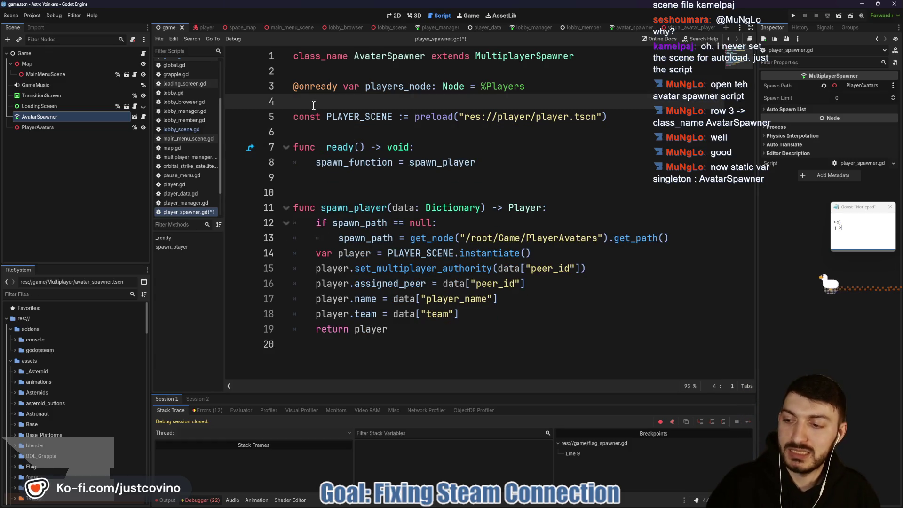
key("Return")
key("Return")
key("Up")
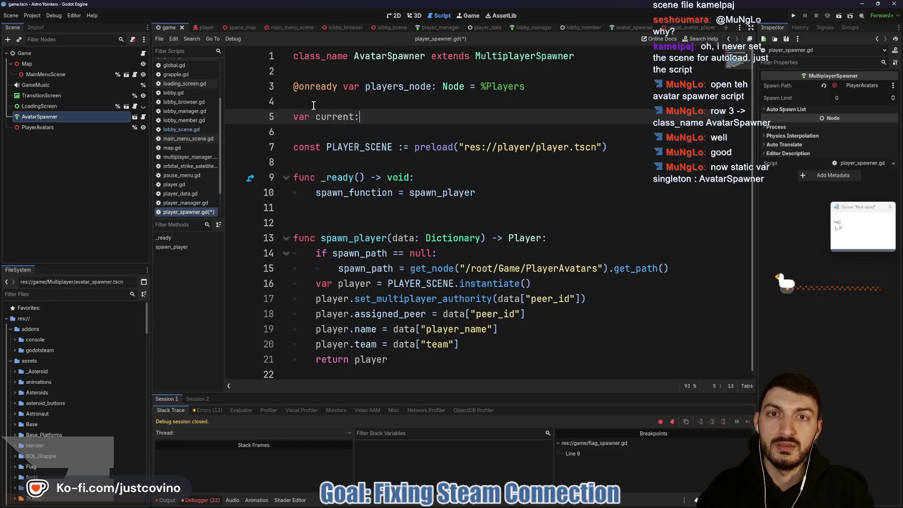
type(" Avatar")
key("Return")
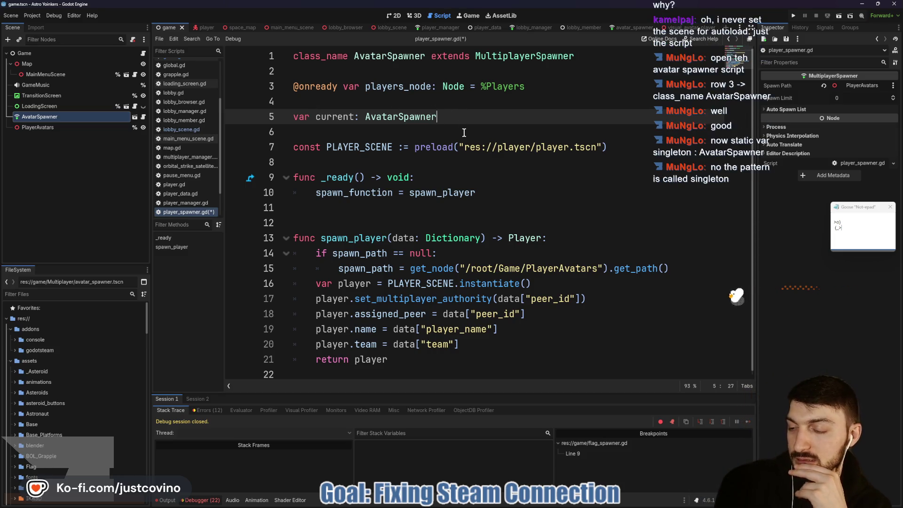
Add a func _enter_tree() whose body is 'current = self'
left_click(328, 217)
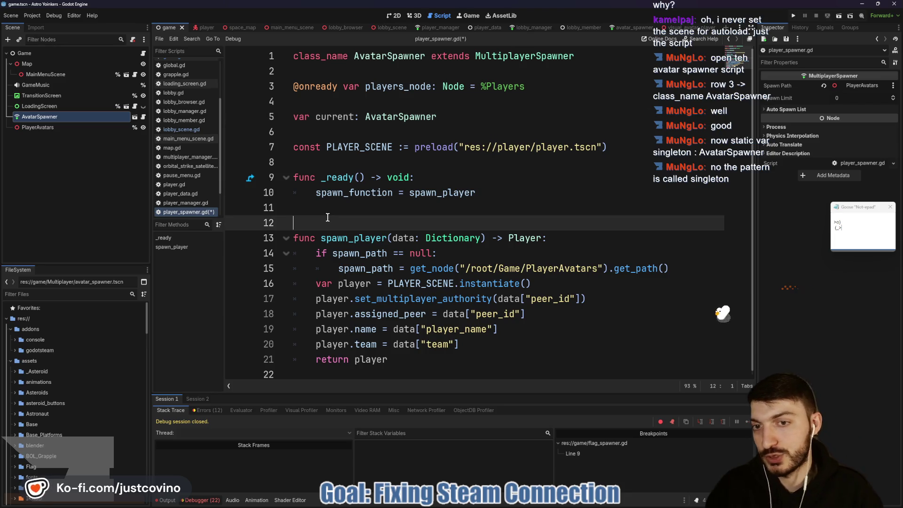
key("BackSpace")
left_click(322, 164)
key("Return")
key("Return")
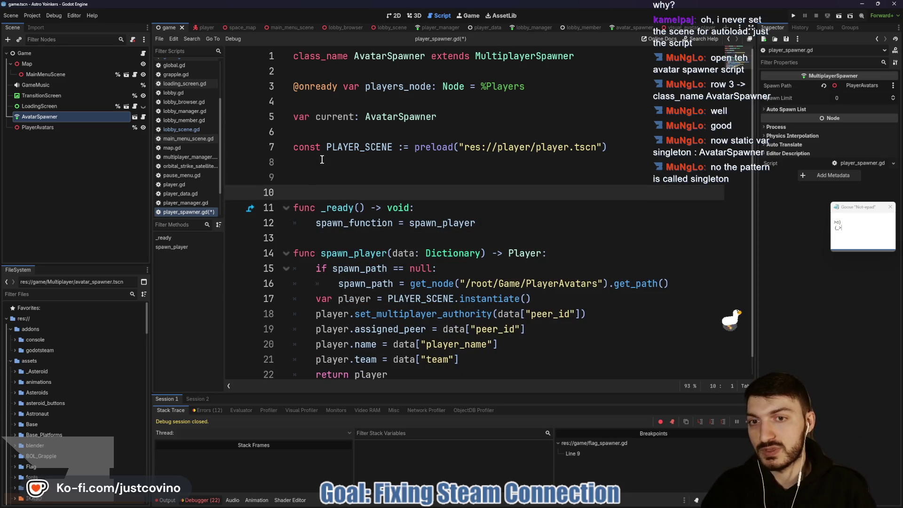
key("Up")
type("func _ent")
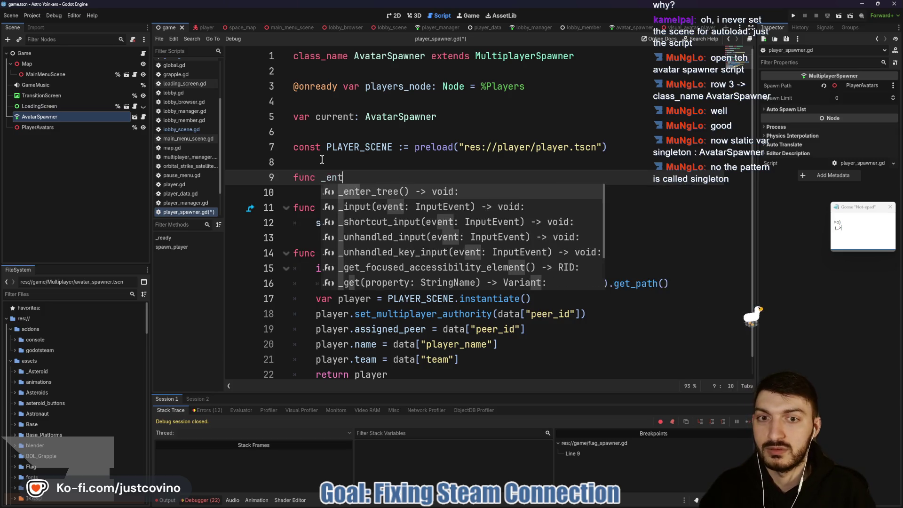
key("Return")
key("Return")
type("curr")
key("Return")
type("= self")
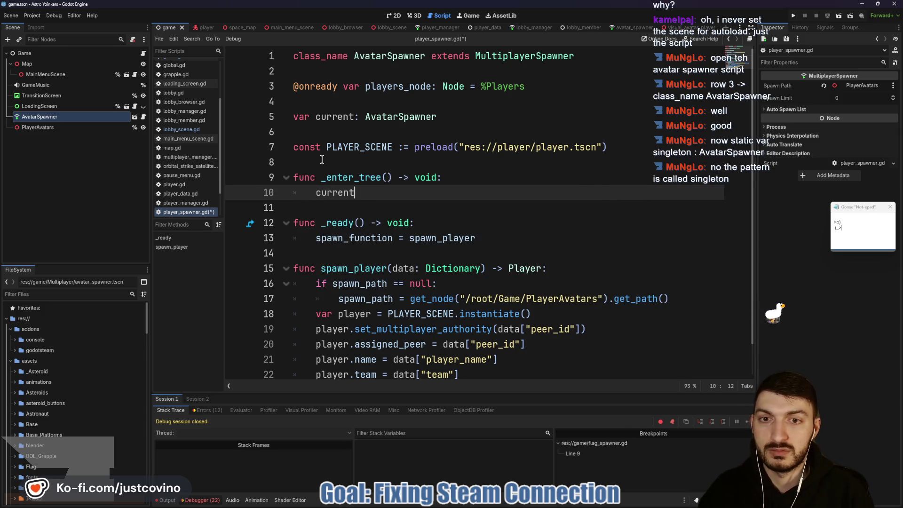
left_click(325, 154)
left_click(371, 165)
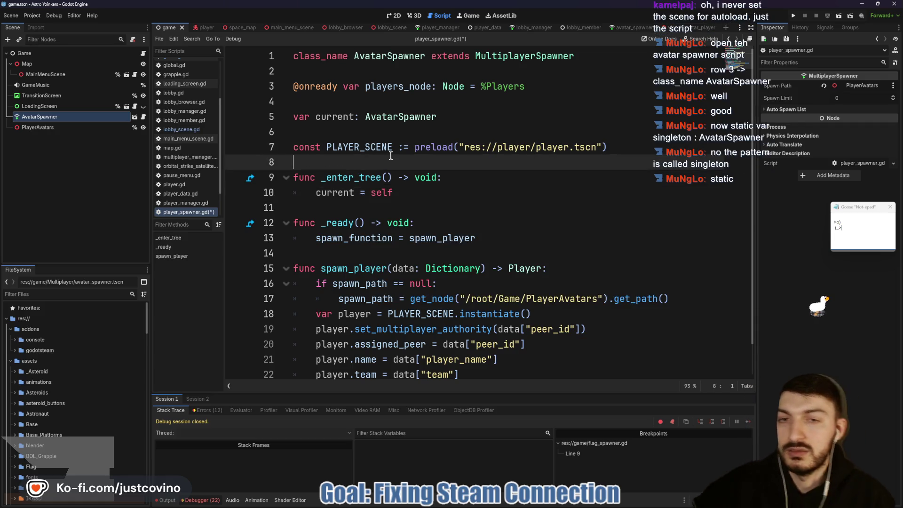
Make the current variable static and save the spawner script
left_click(295, 117)
type("stati")
type("c")
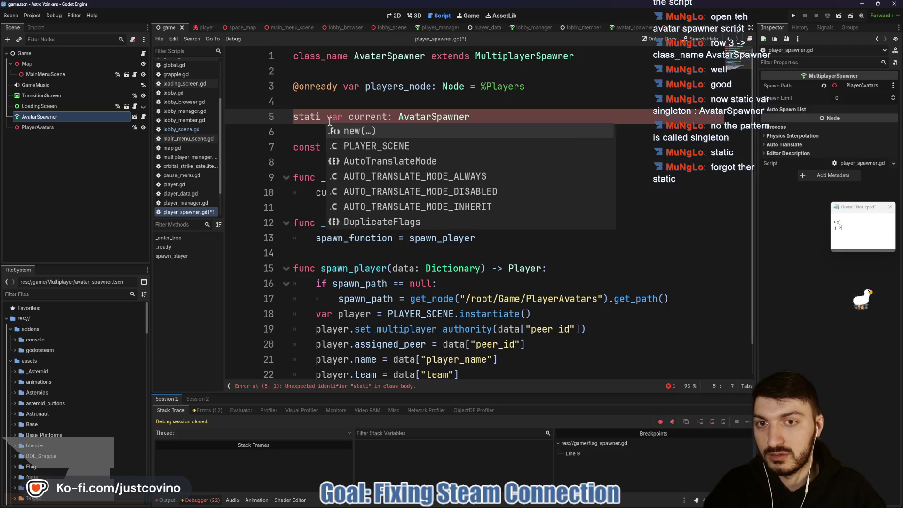
left_click(321, 130)
key("ctrl+s")
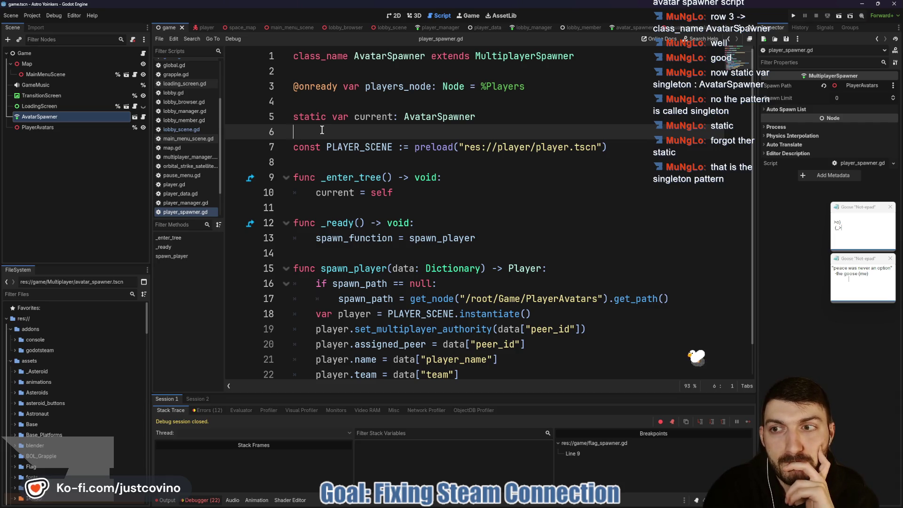
left_click_drag(529, 88, 293, 86)
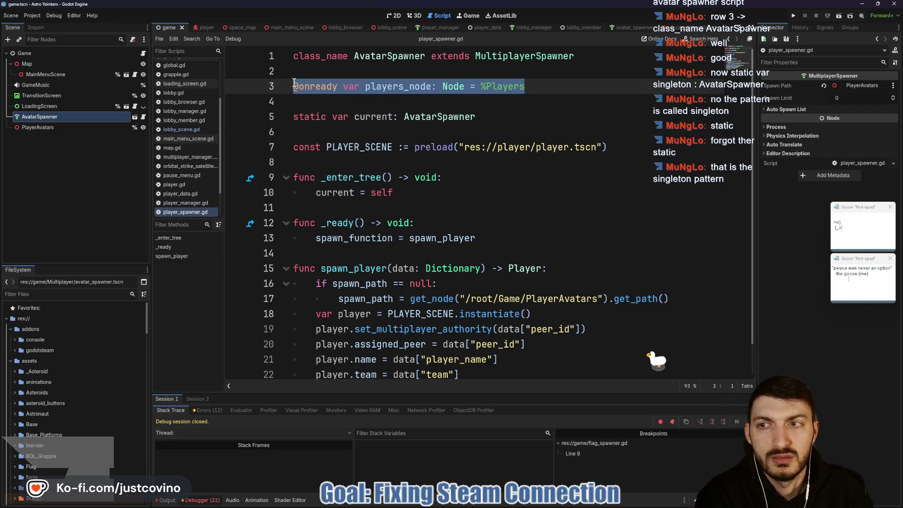
double_click(396, 87)
scroll(518, 80, "down", 1)
scroll(518, 80, "up", 1)
left_click(543, 77)
left_click_drag(527, 87, 289, 90)
key("BackSpace")
key("BackSpace")
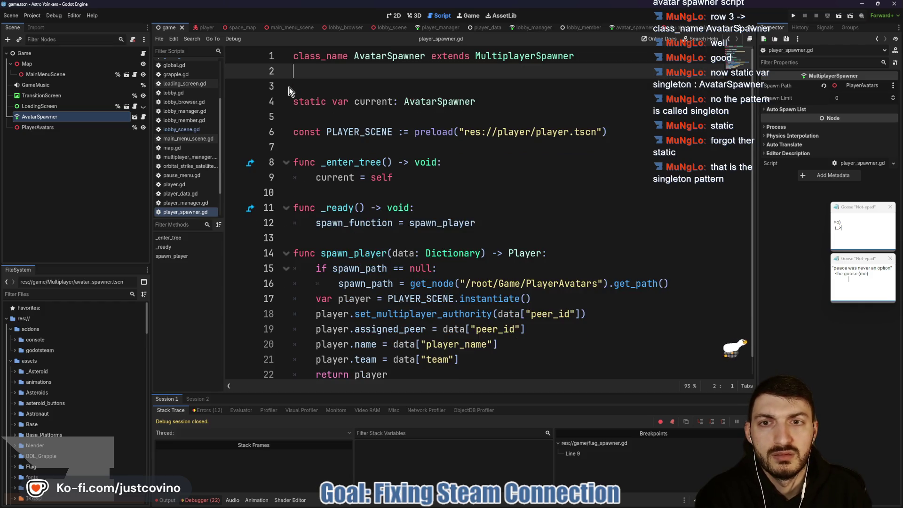
left_click(289, 89)
key("BackSpace")
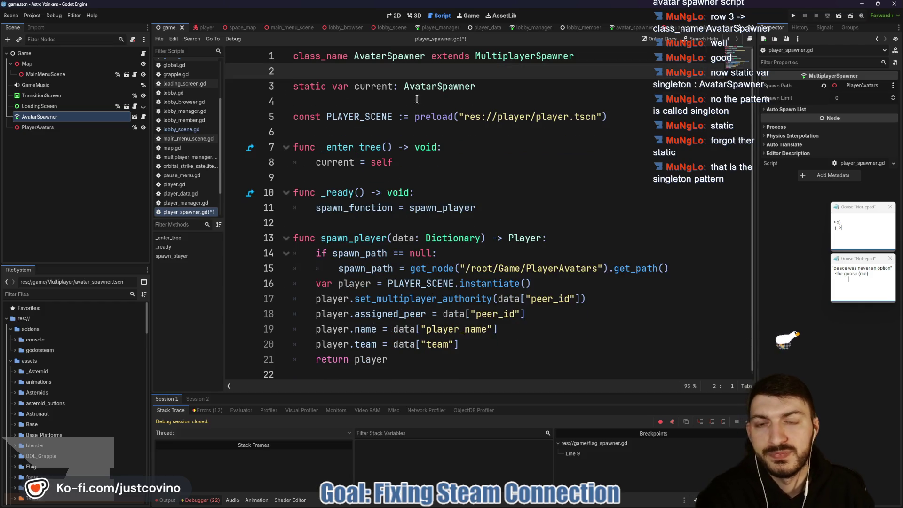
Select the 'static var current: AvatarSpawner' line, then switch to the lobby scene's script
left_click(393, 105)
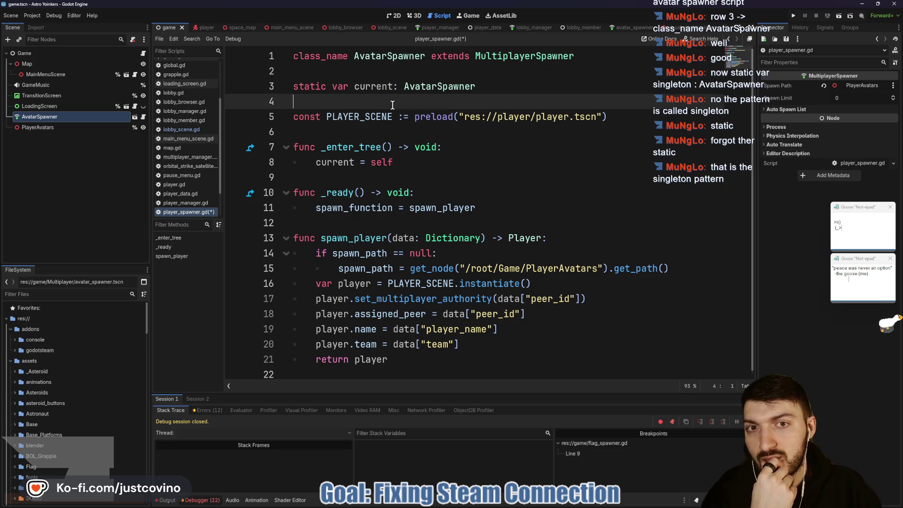
triple_click(418, 90)
left_click(492, 89)
left_click(248, 83, "shift")
triple_click(492, 90)
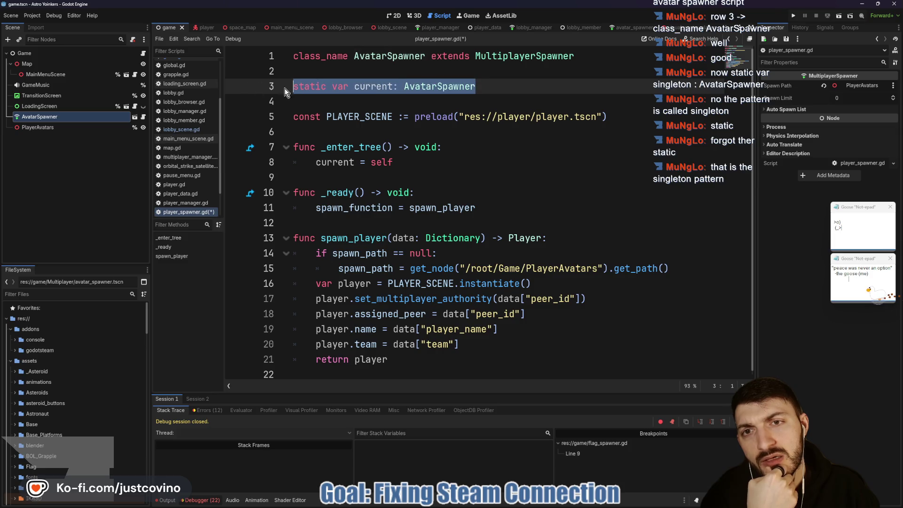
left_click(478, 87)
triple_click(478, 88)
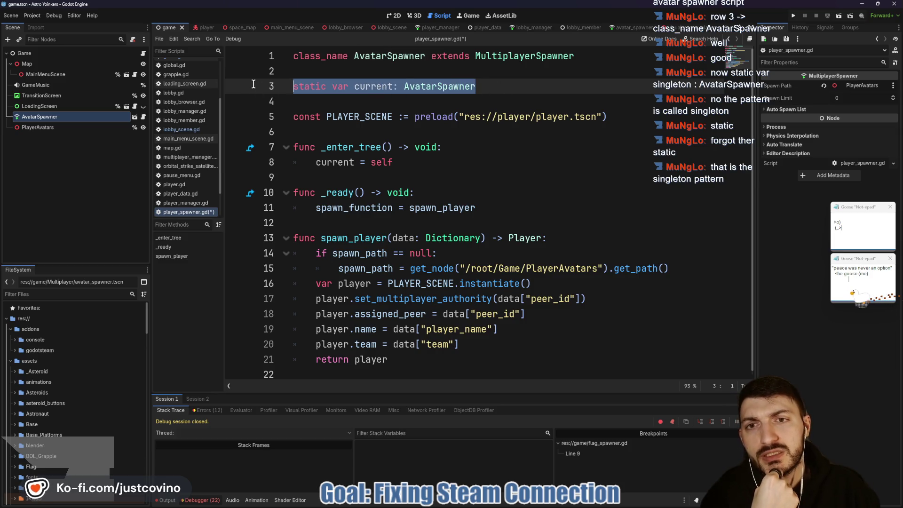
left_click(425, 92)
left_click_drag(293, 85, 519, 90)
triple_click(492, 85)
double_click(440, 86)
triple_click(395, 85)
left_click_drag(490, 88, 277, 93)
triple_click(473, 86)
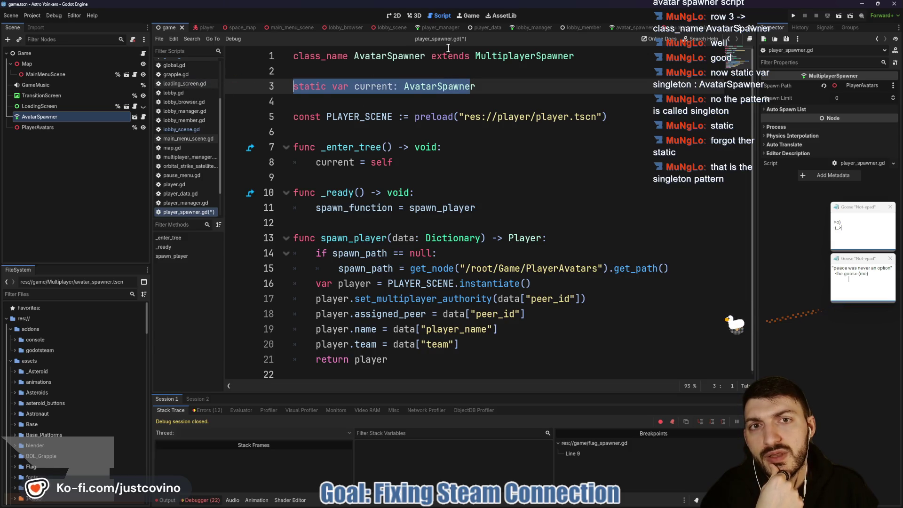
left_click(401, 26)
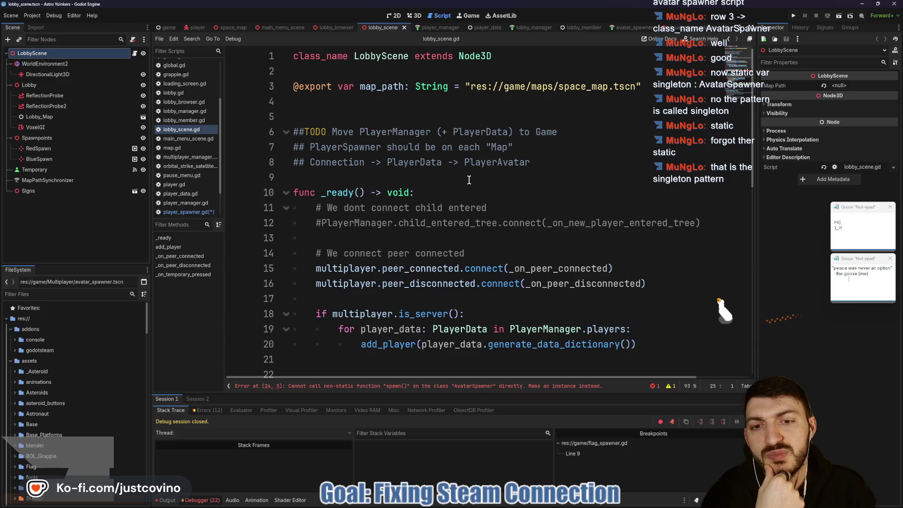
Change line 24 to call AvatarSpawner.current.spawn(player_data) and save the scripts
scroll(469, 180, "down", 2)
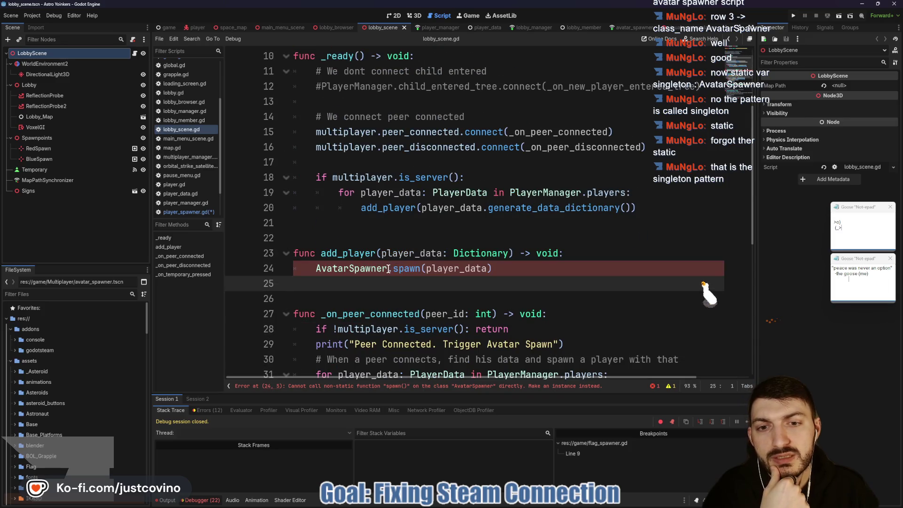
left_click(392, 269)
type("cur")
key("Return")
type(".")
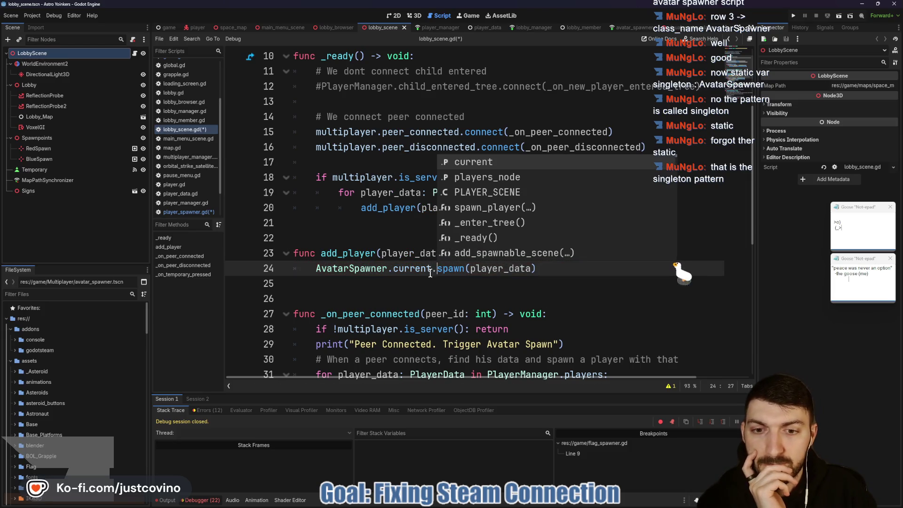
scroll(431, 273, "down", 7)
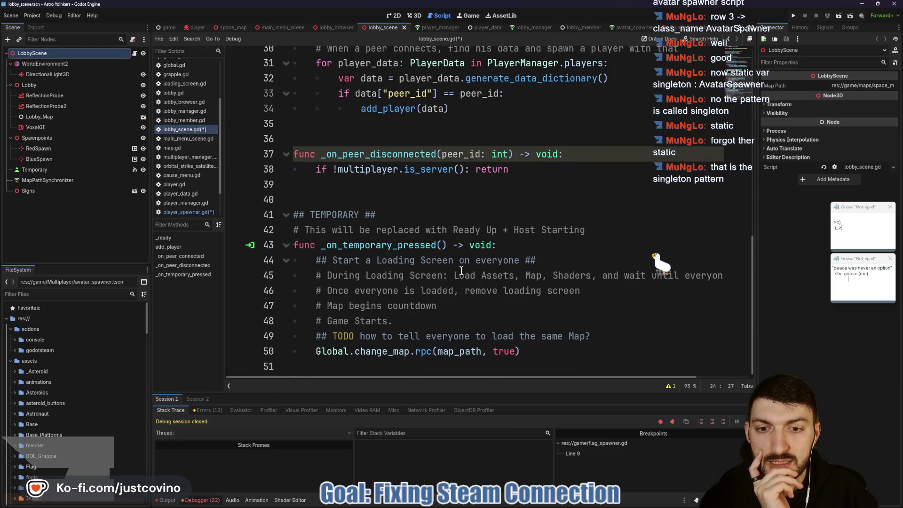
scroll(461, 271, "up", 5)
scroll(443, 233, "up", 4)
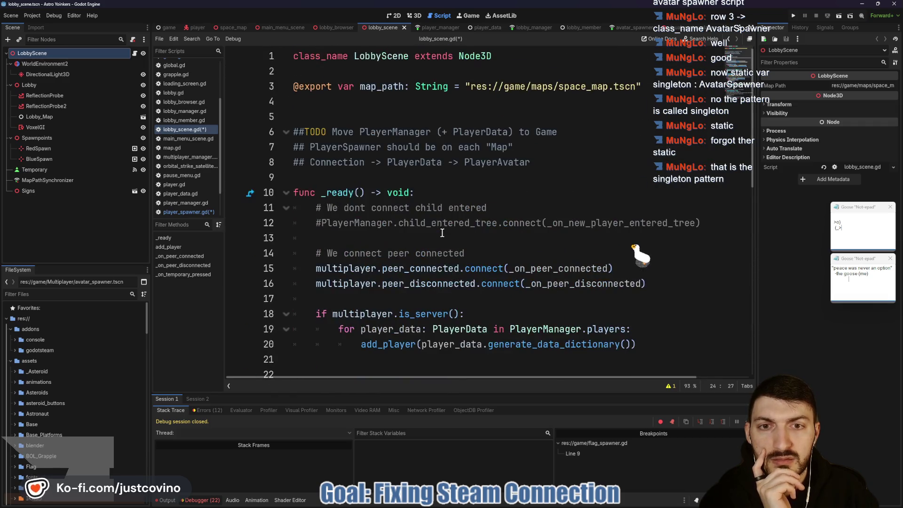
left_click(443, 233)
key("ctrl+s")
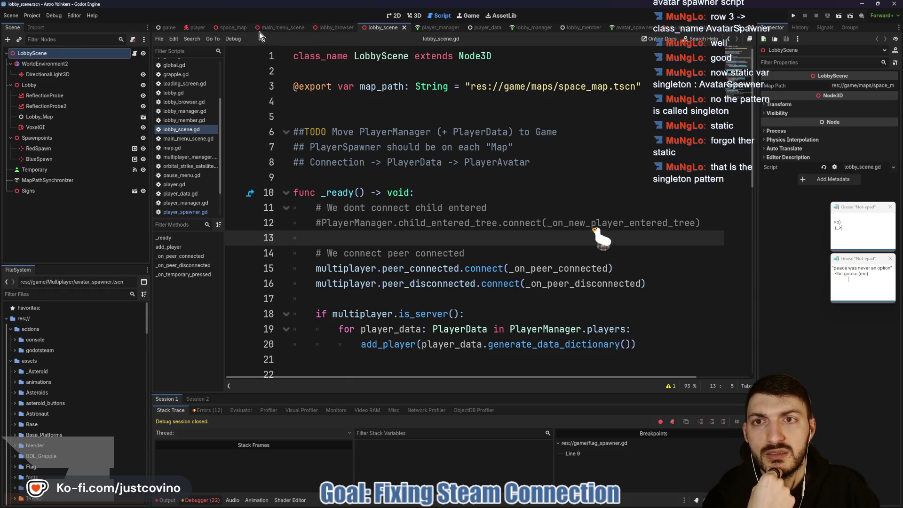
Check the space_map, lobby and avatar_spawner tabs, then open the game scene
left_click(228, 29)
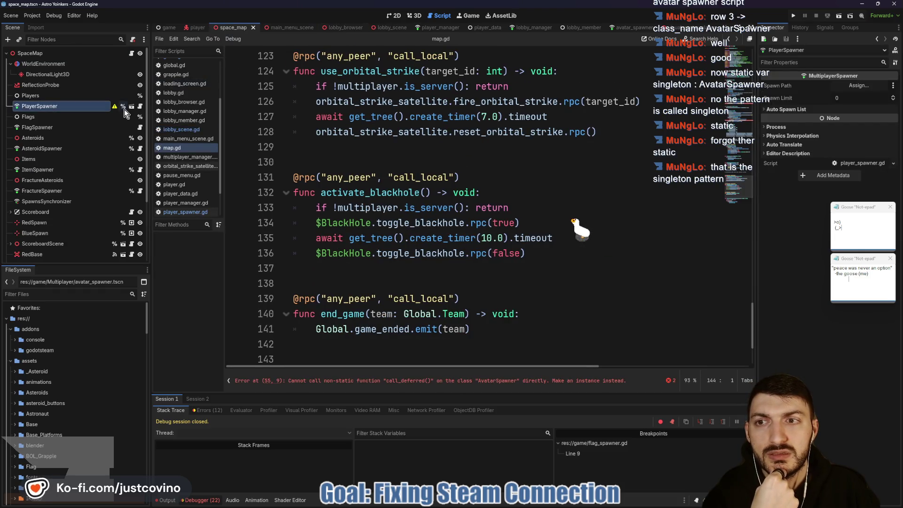
left_click(384, 28)
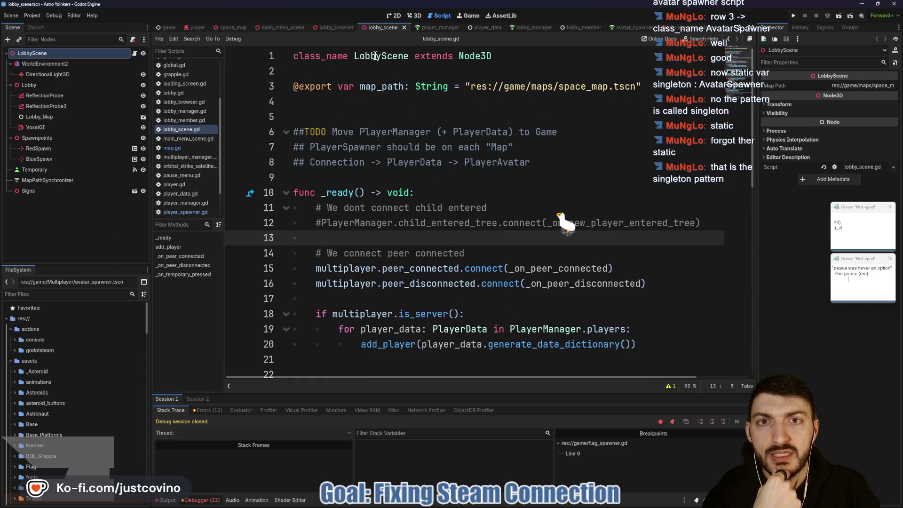
scroll(394, 149, "down", 3)
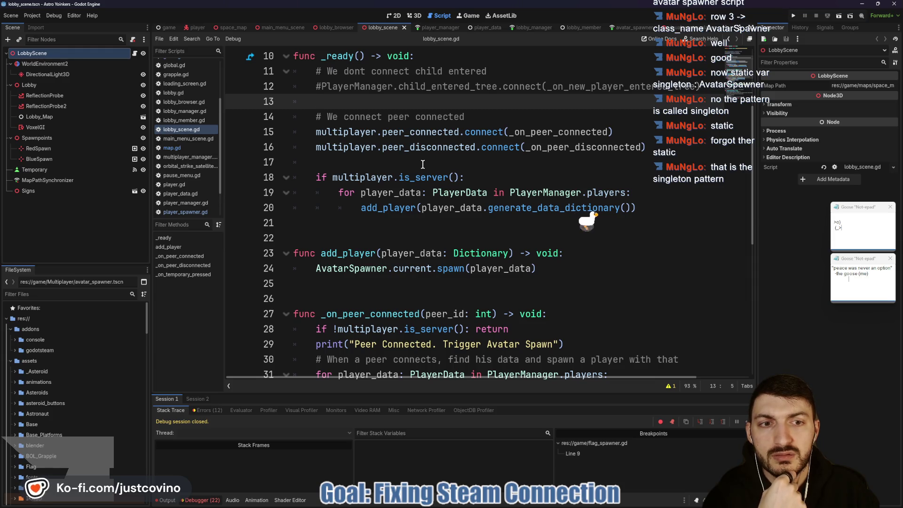
scroll(423, 164, "down", 4)
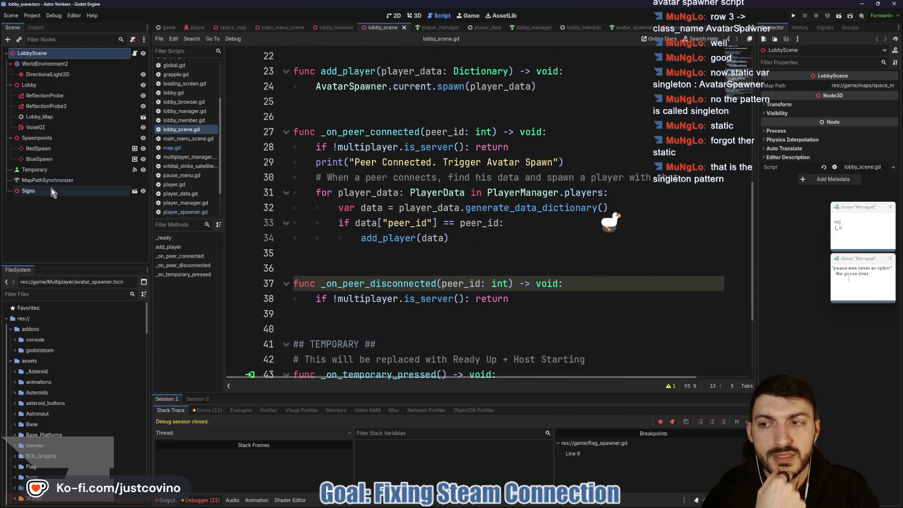
scroll(400, 198, "down", 3)
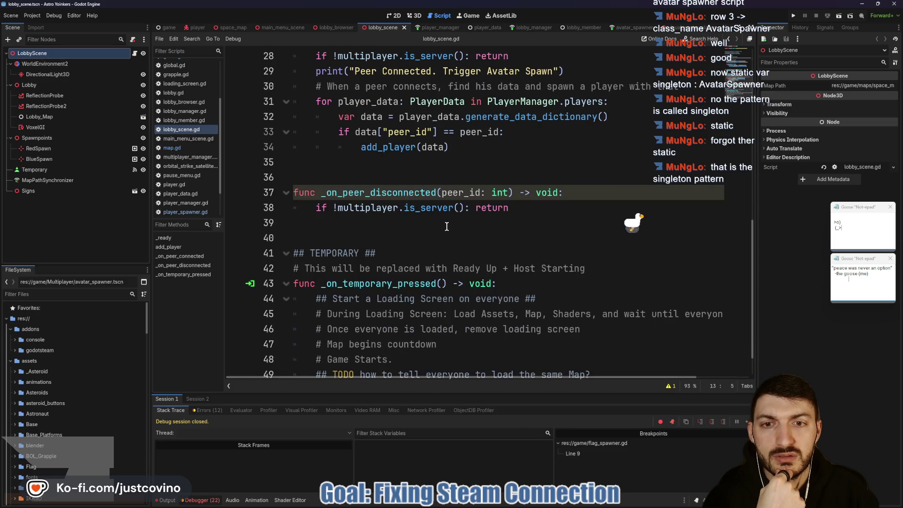
scroll(441, 226, "up", 10)
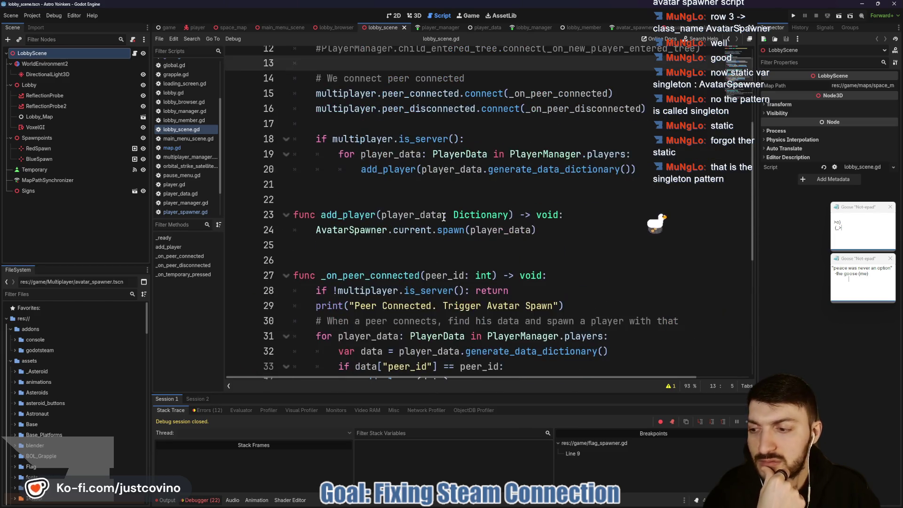
left_click(682, 28)
left_click(621, 27)
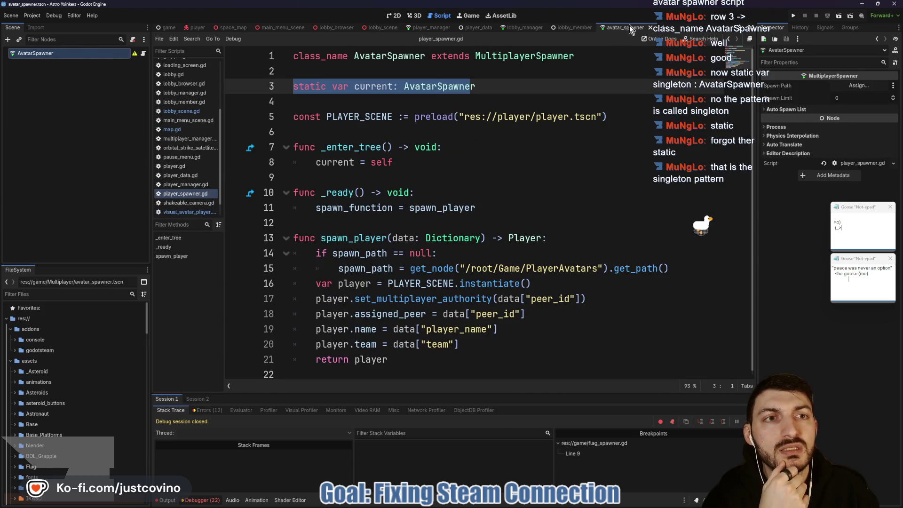
left_click(345, 74)
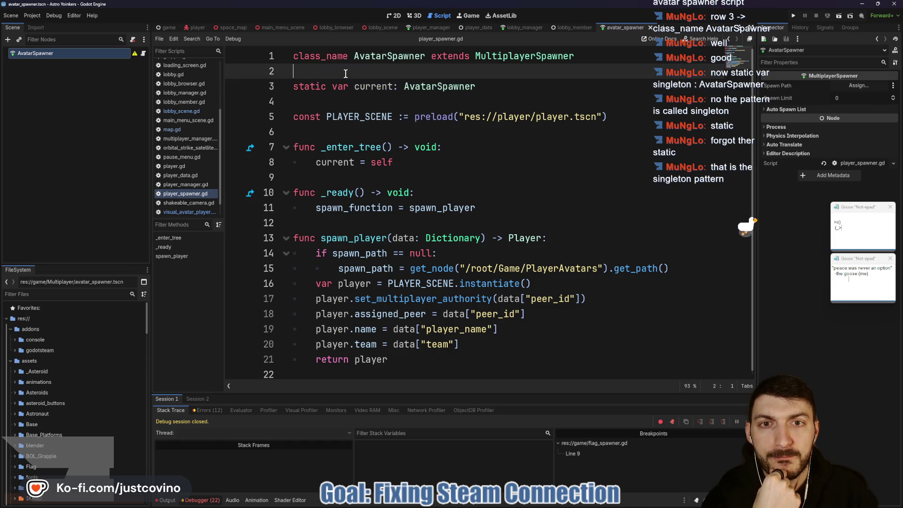
left_click(159, 29)
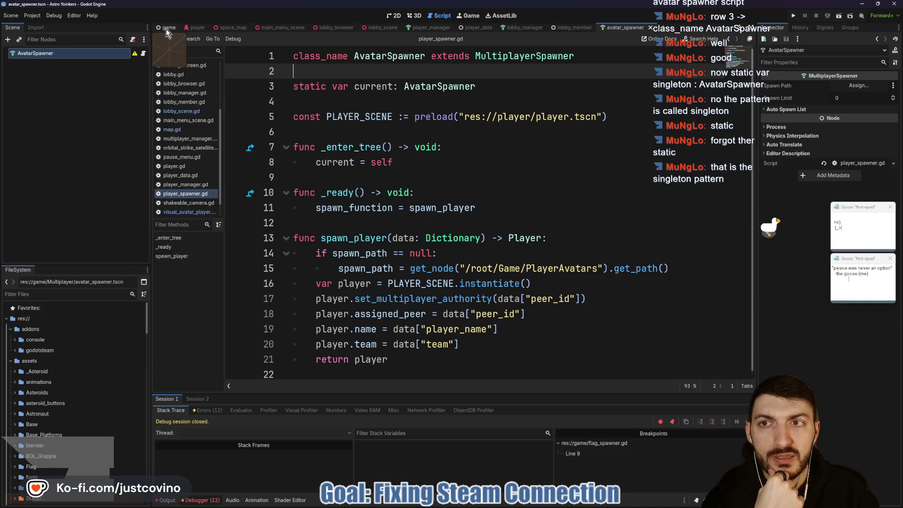
Look through the Game scene's game.gd, then go back to player_spawner.gd
left_click(70, 128)
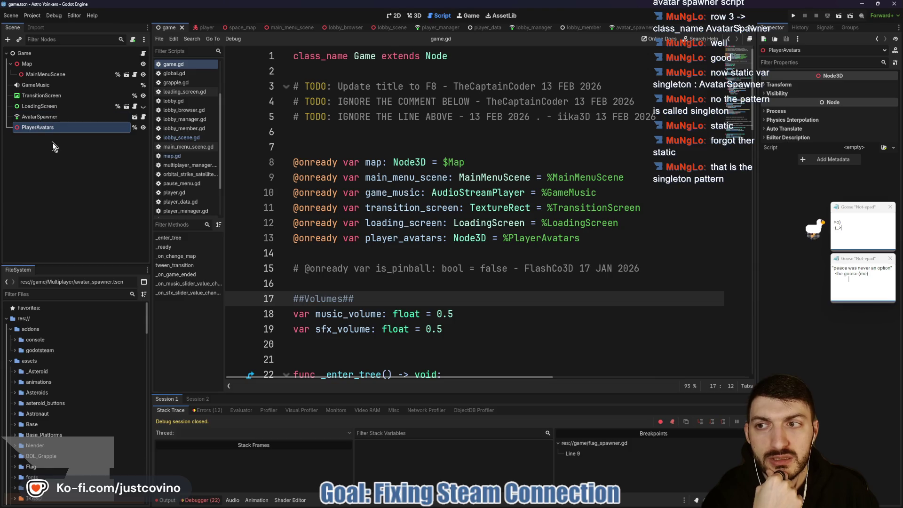
left_click(142, 53)
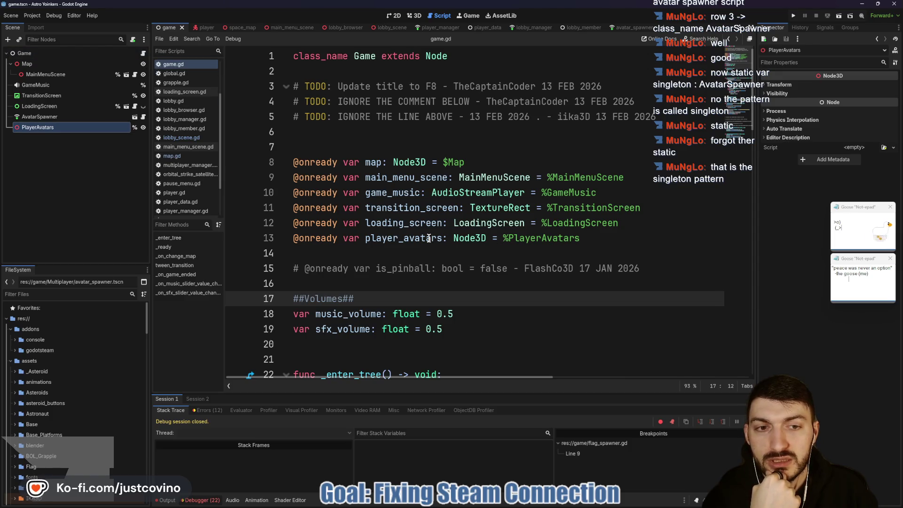
scroll(429, 239, "down", 6)
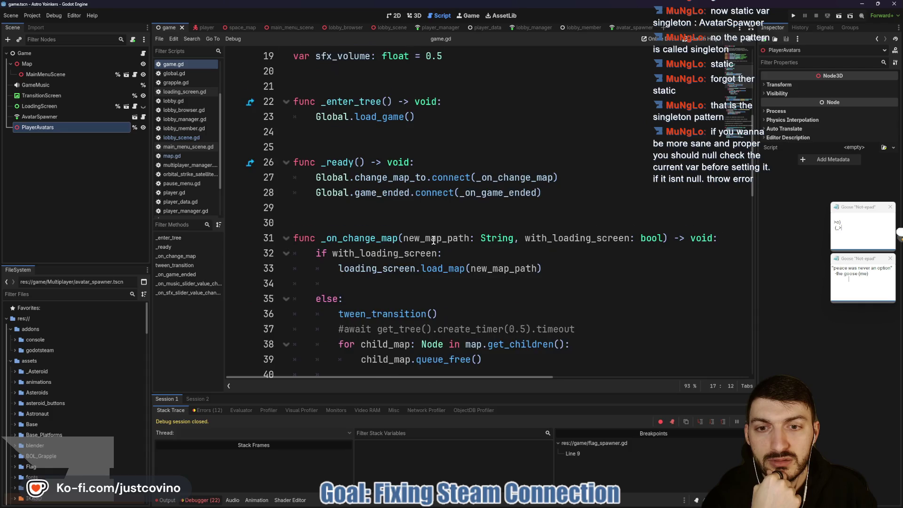
scroll(433, 241, "down", 12)
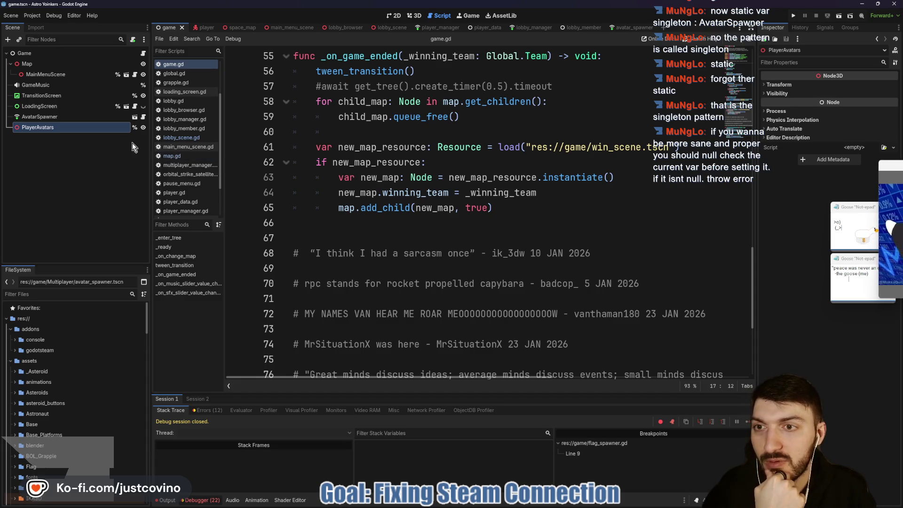
key("alt+Left")
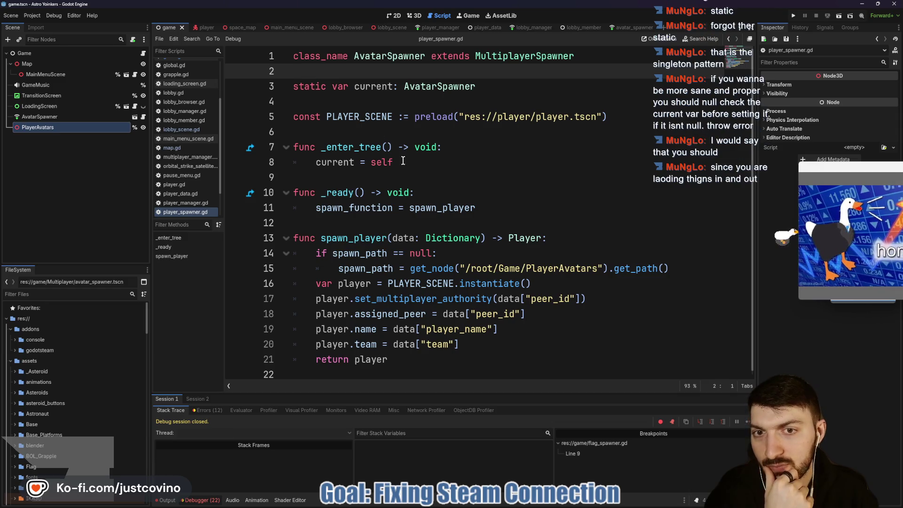
Insert a new line after 'func _enter_tree() -> void:', above 'current = self'
left_click(470, 150)
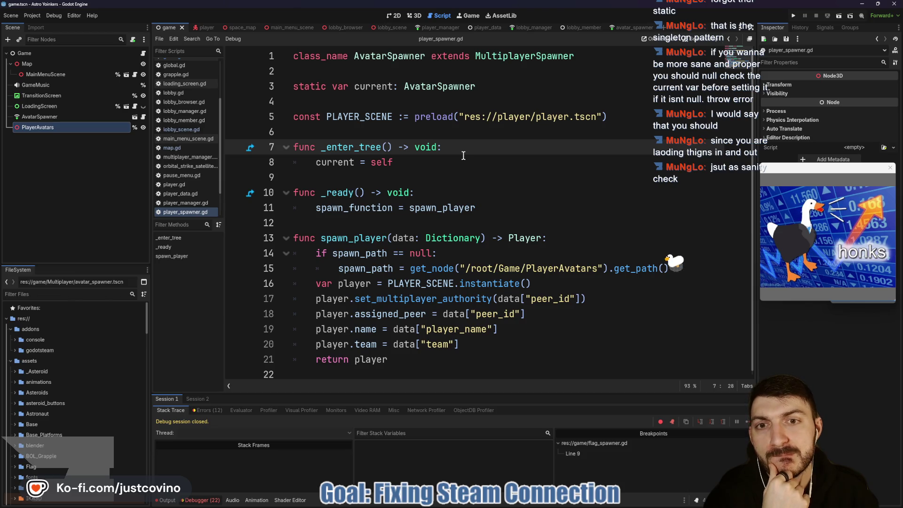
key("Down")
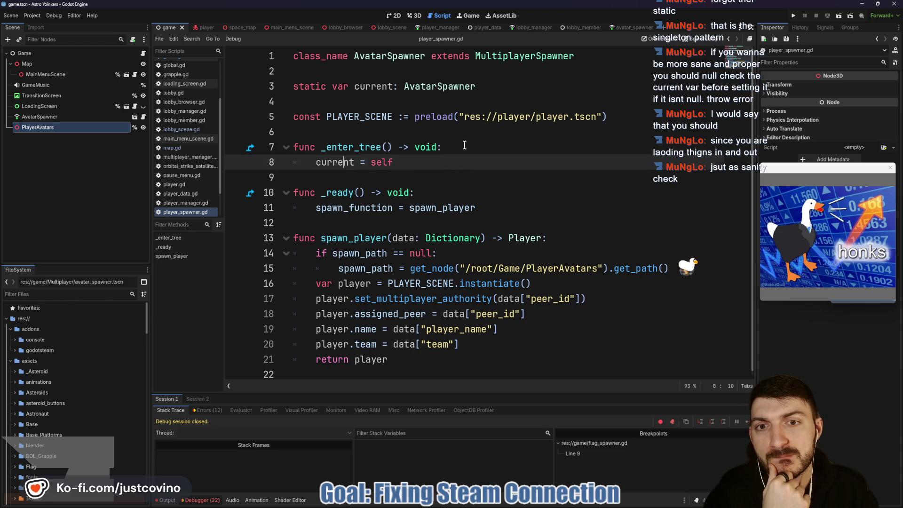
left_click(445, 148)
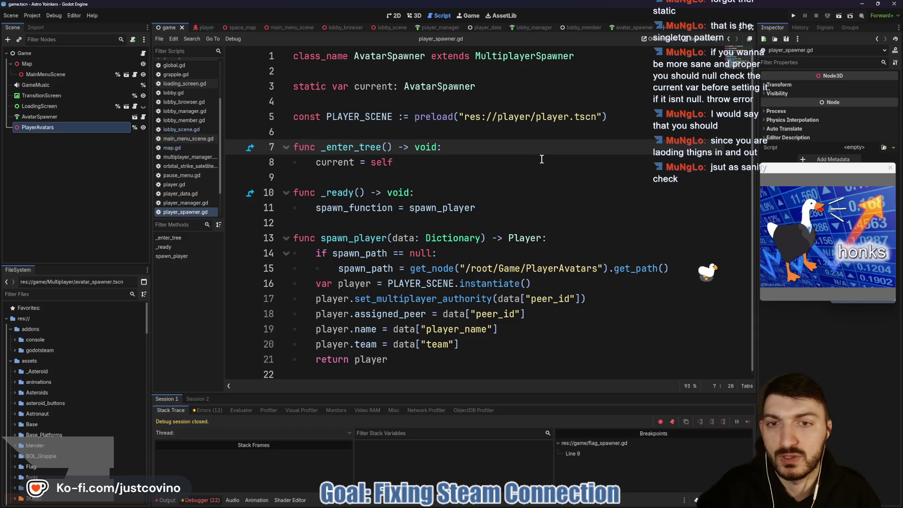
key("Return")
Write 'if current != null:' with a print("ERROR…") line beneath it, and save
type("elf")
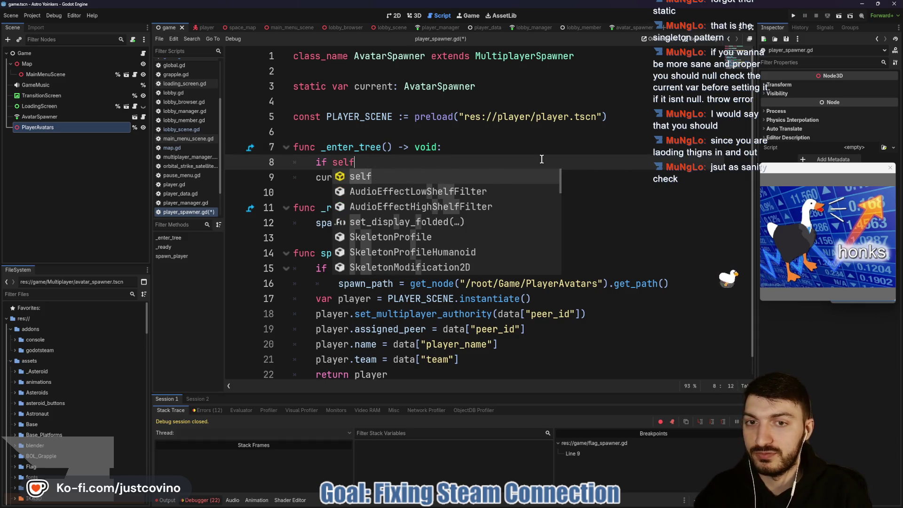
type(" is not ")
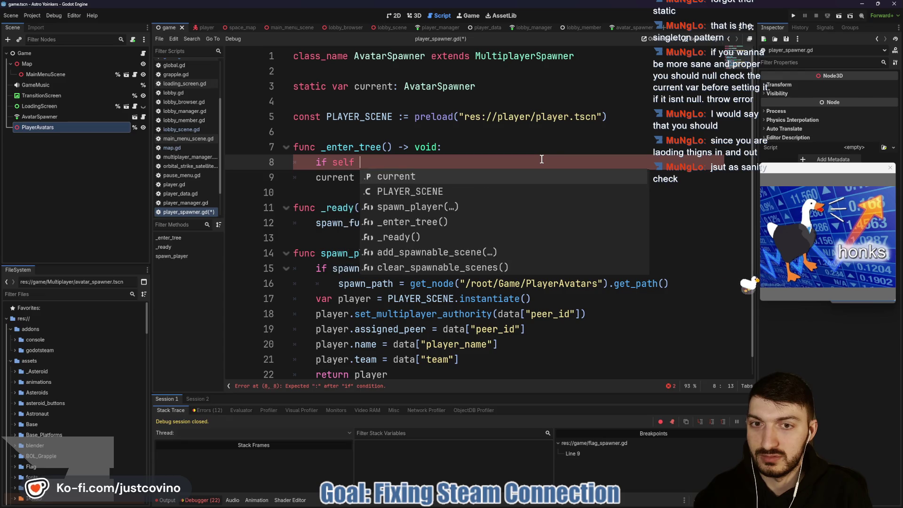
type("null:")
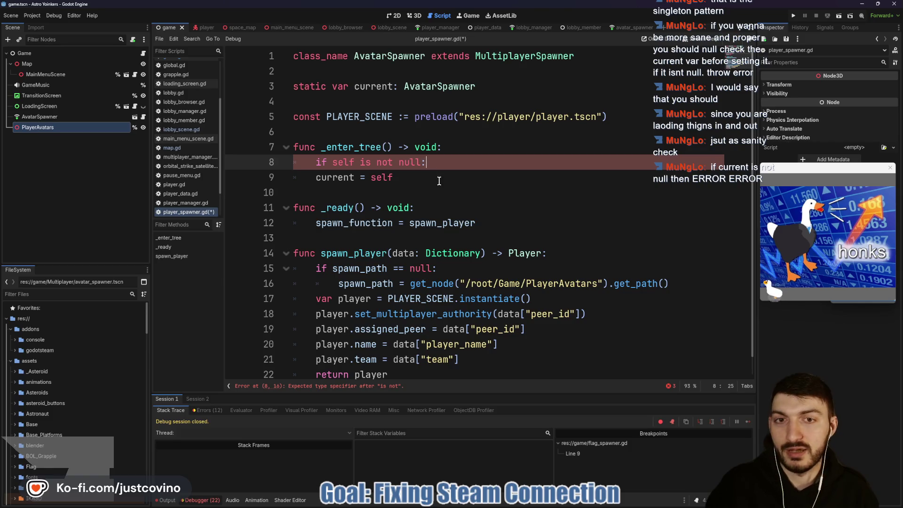
key("shift+Home")
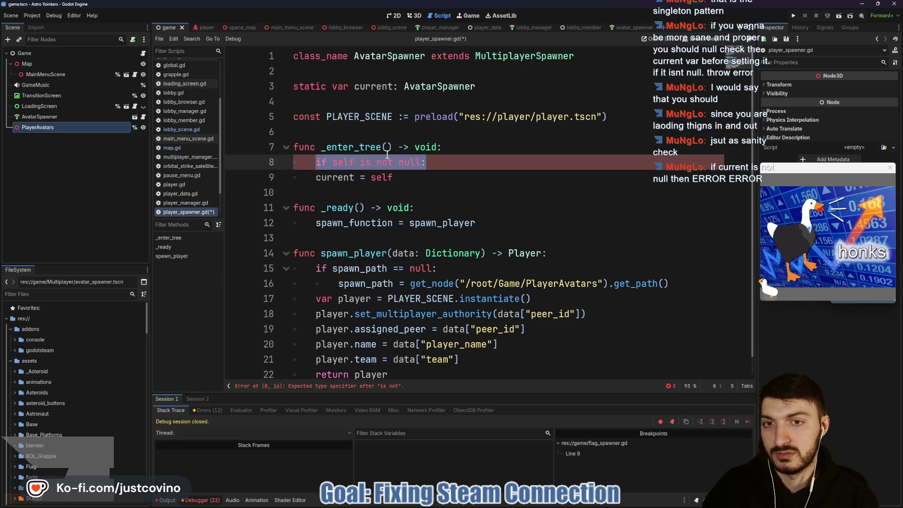
key("BackSpace")
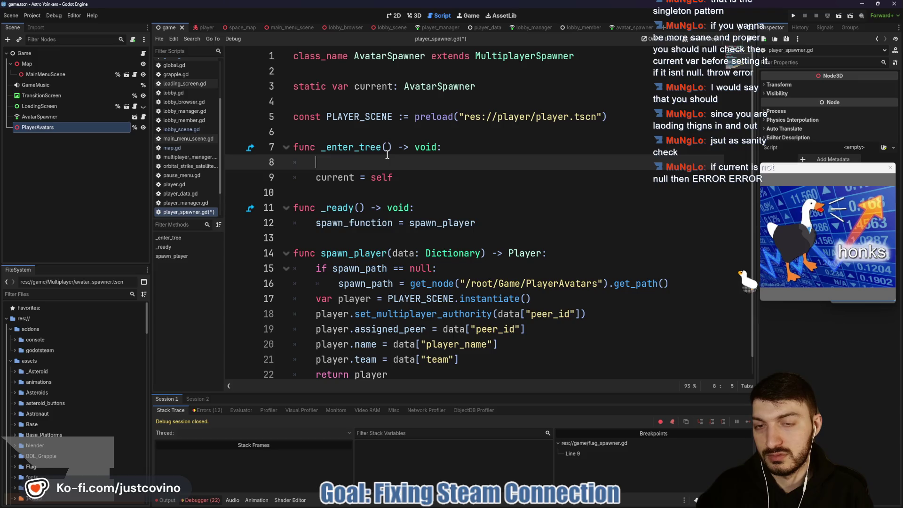
type("if current != ")
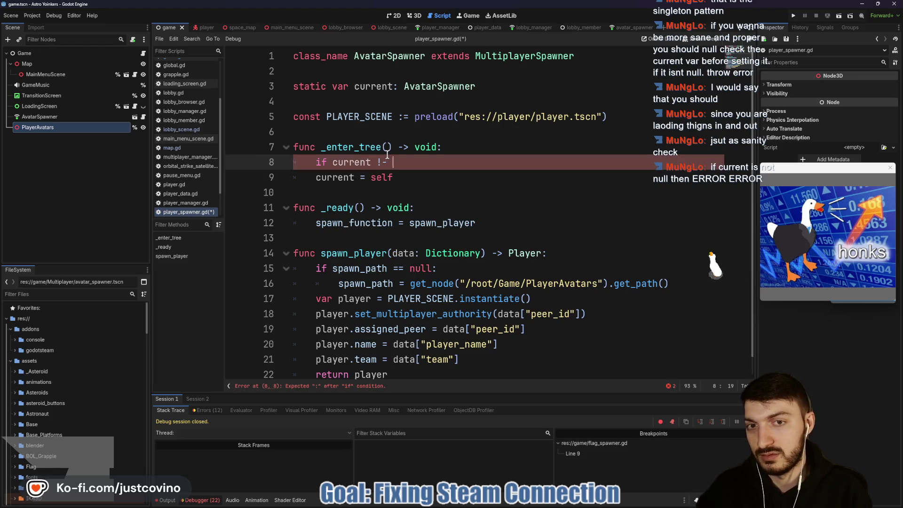
type("null:")
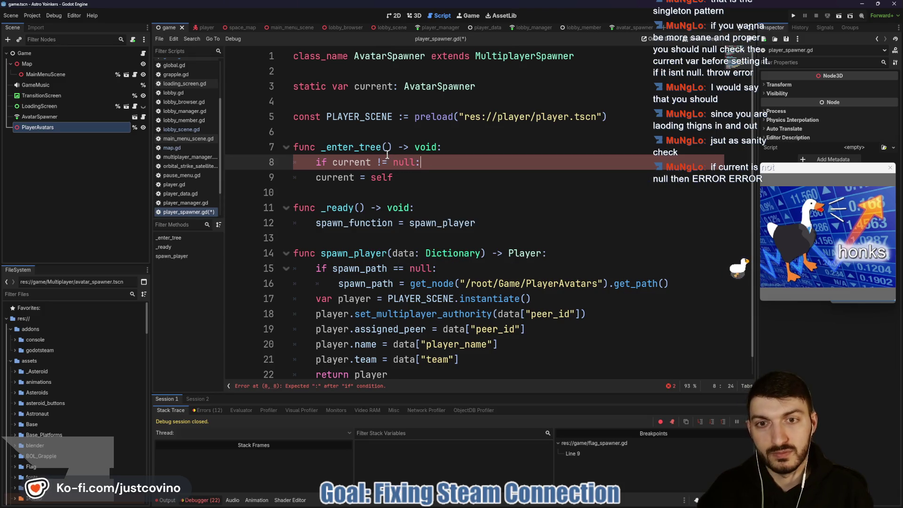
key("Return")
type("print(\"E")
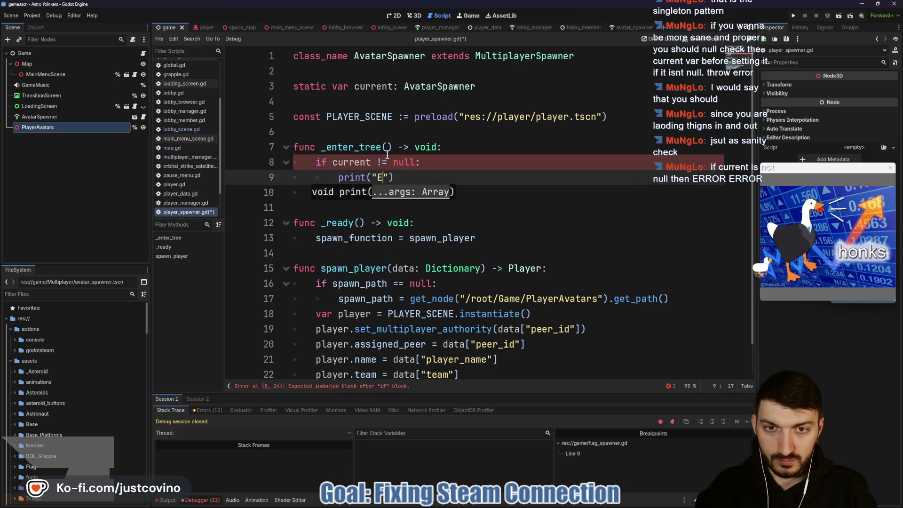
type("RROR")
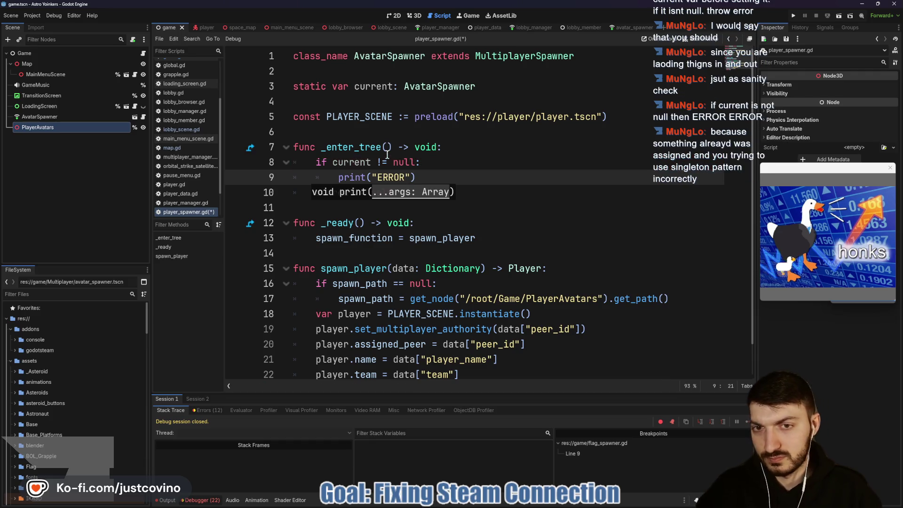
left_click(458, 172)
key("ctrl+s")
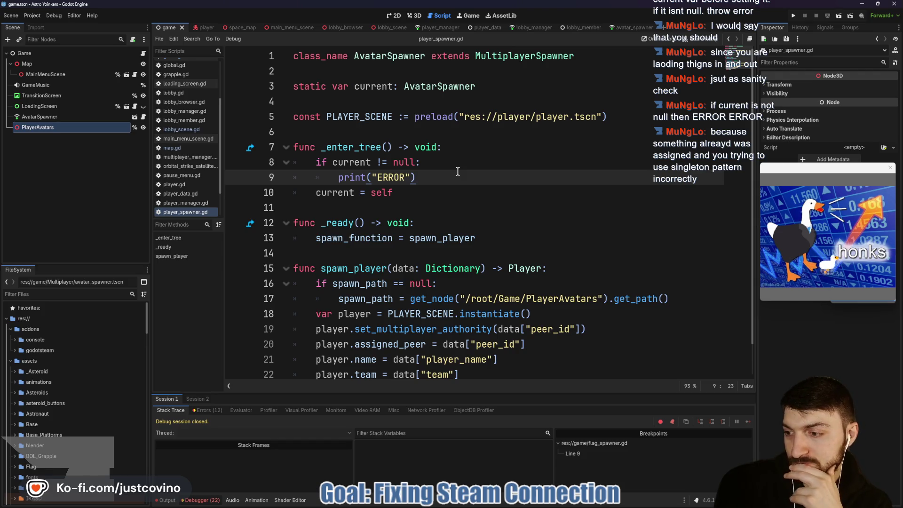
Complete the message as "ERROR: Already Assigned" and run the game to test
key("Left")
key("Left")
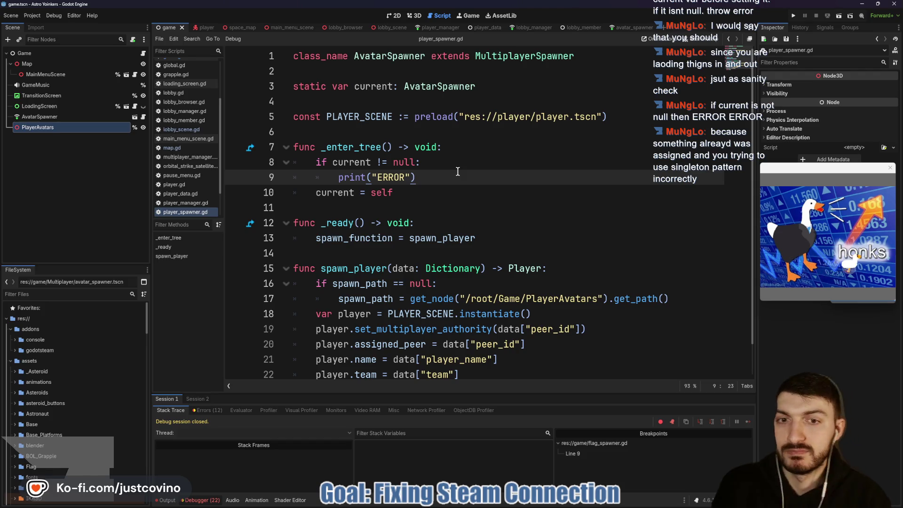
type(": Already Assigned")
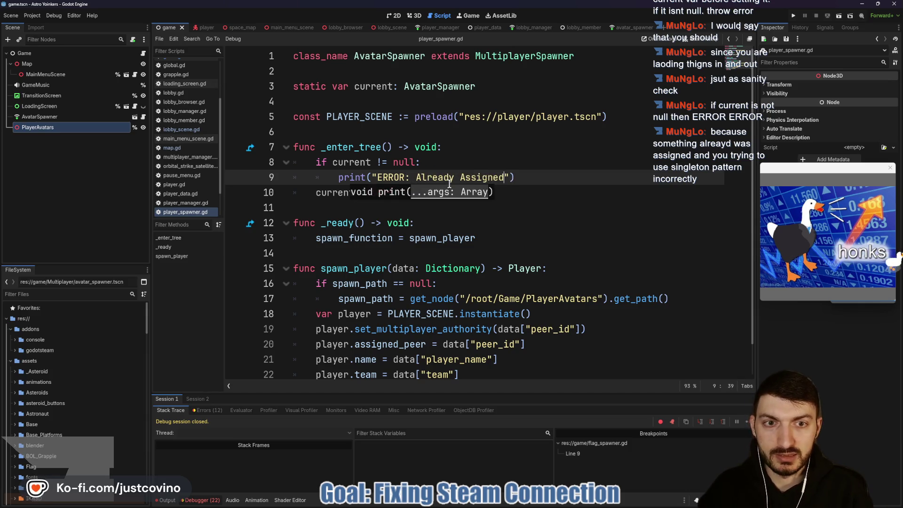
left_click(544, 176)
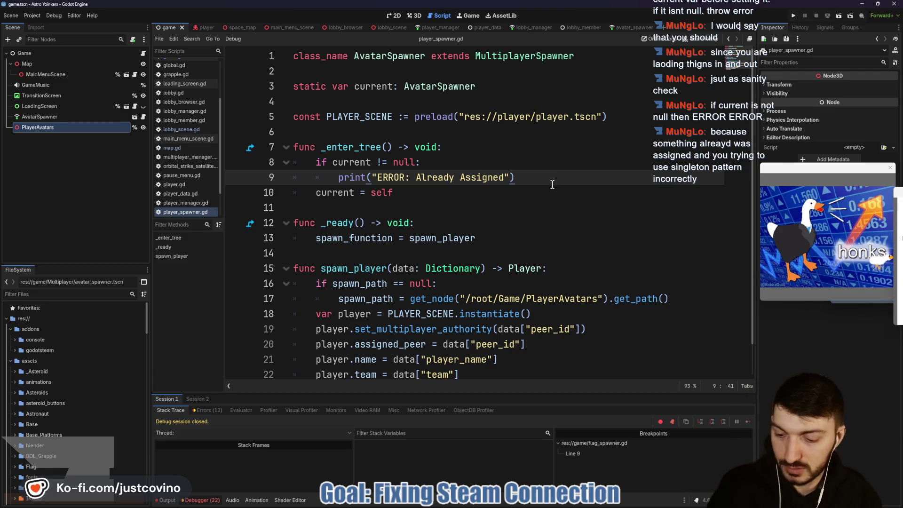
key("Escape")
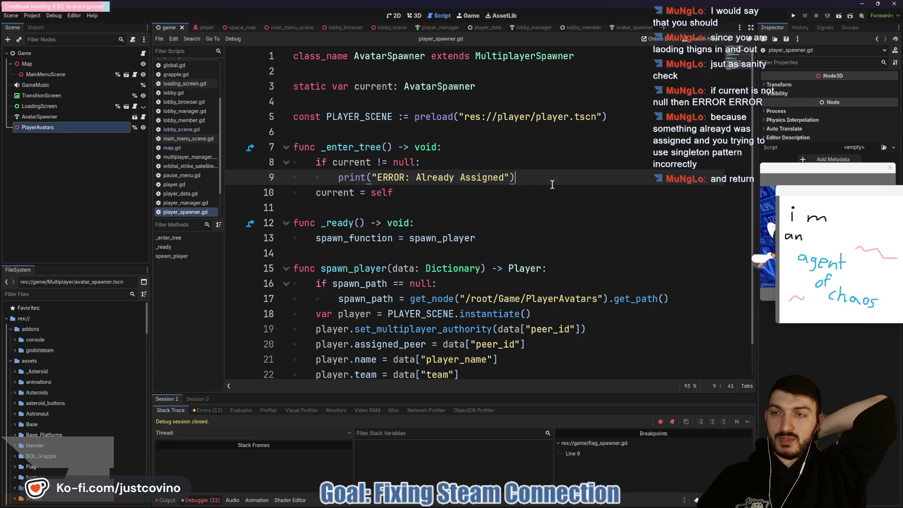
key("Escape")
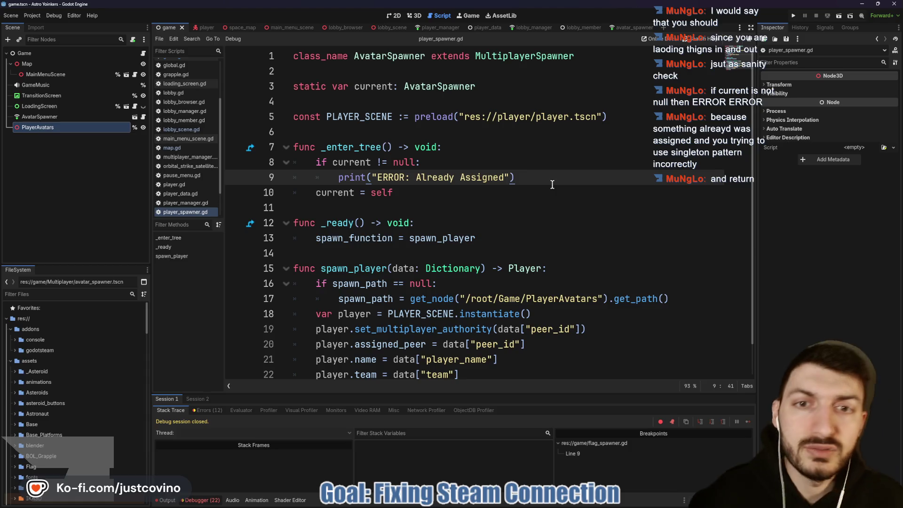
left_click(793, 15)
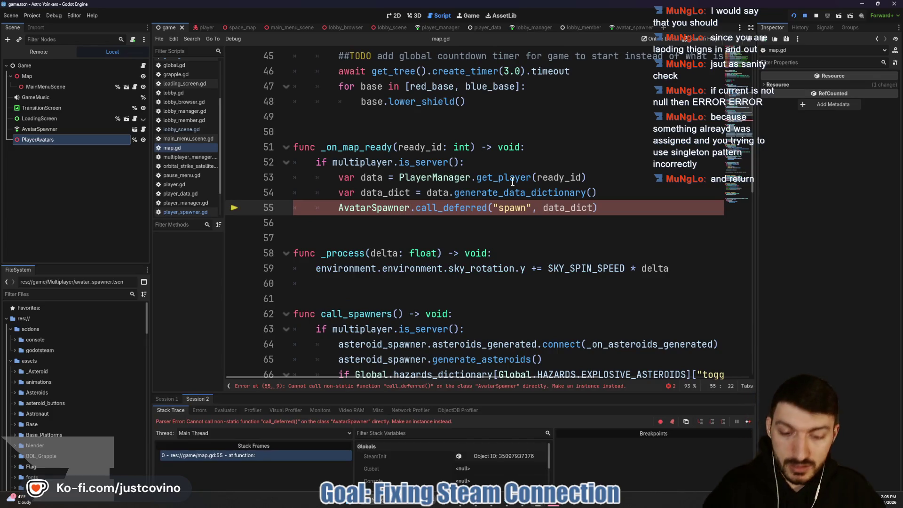
Change map.gd line 55 to call through AvatarSpawner.current and save
type(".current.c")
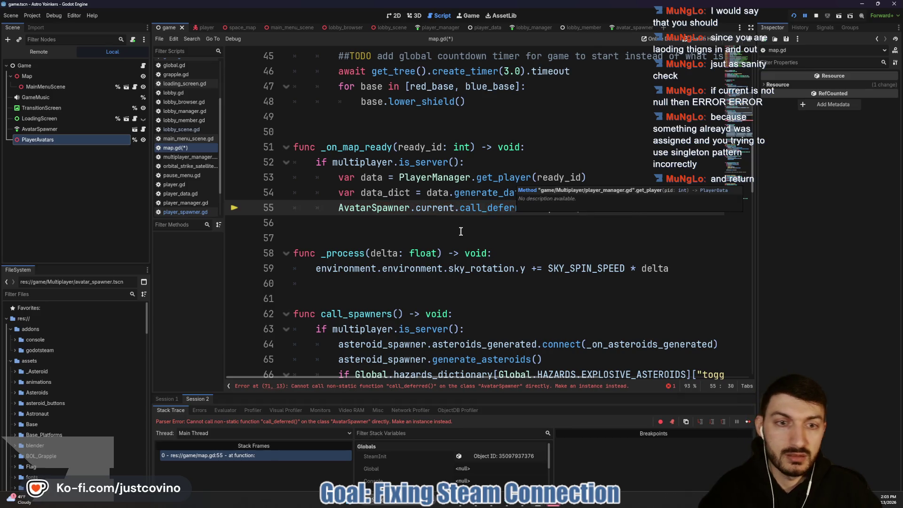
left_click(460, 231)
key("ctrl+s")
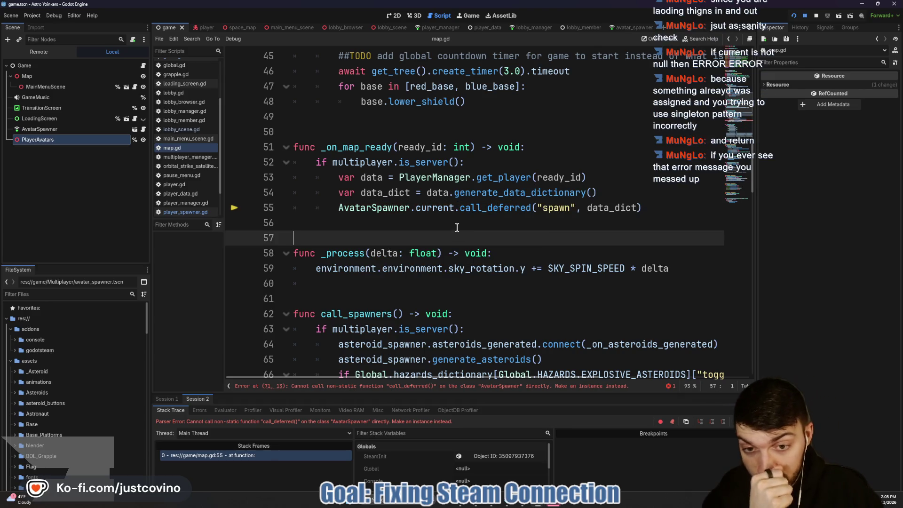
Apply the same AvatarSpawner.current fix to line 71 and save map.gd
scroll(457, 228, "down", 5)
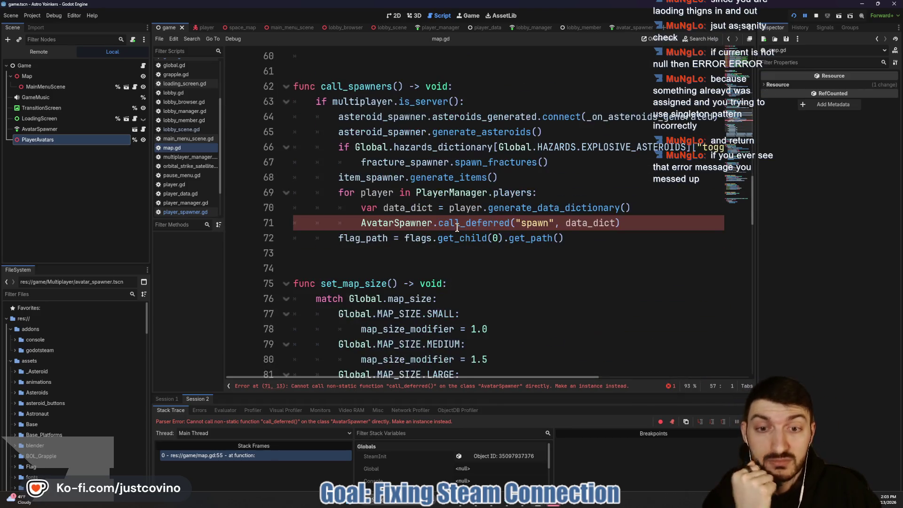
left_click(437, 223)
type("current.")
left_click(421, 264)
key("ctrl+s")
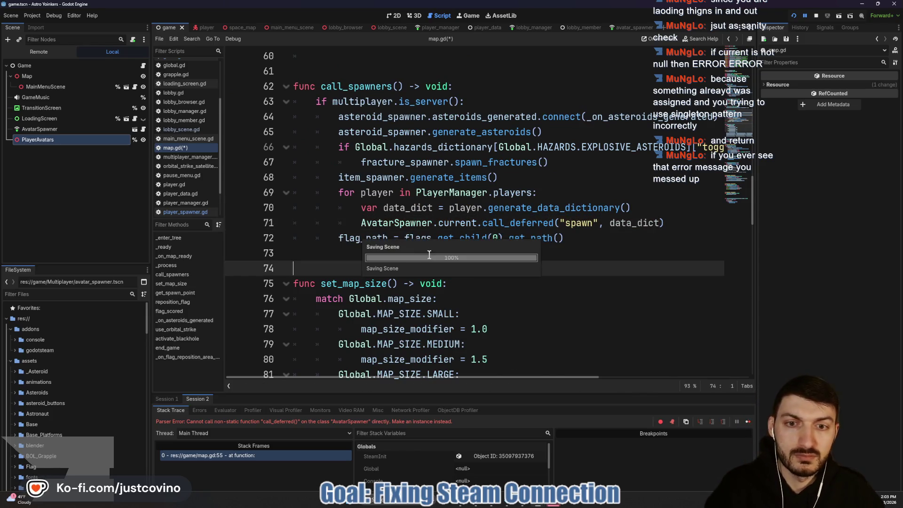
scroll(423, 225, "down", 8)
scroll(425, 215, "down", 15)
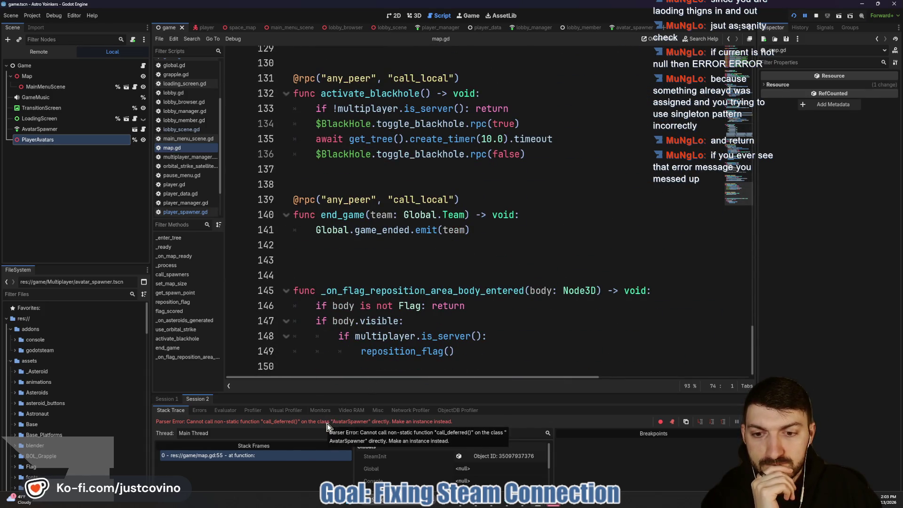
Restart the game, host a private lobby, walk forward, then show the Remote scene tree
left_click(818, 17)
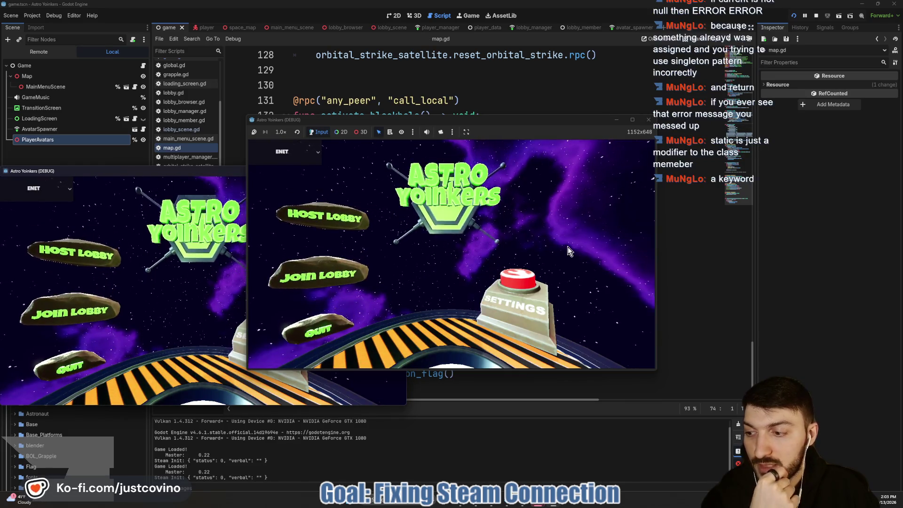
left_click(345, 217)
left_click(454, 208)
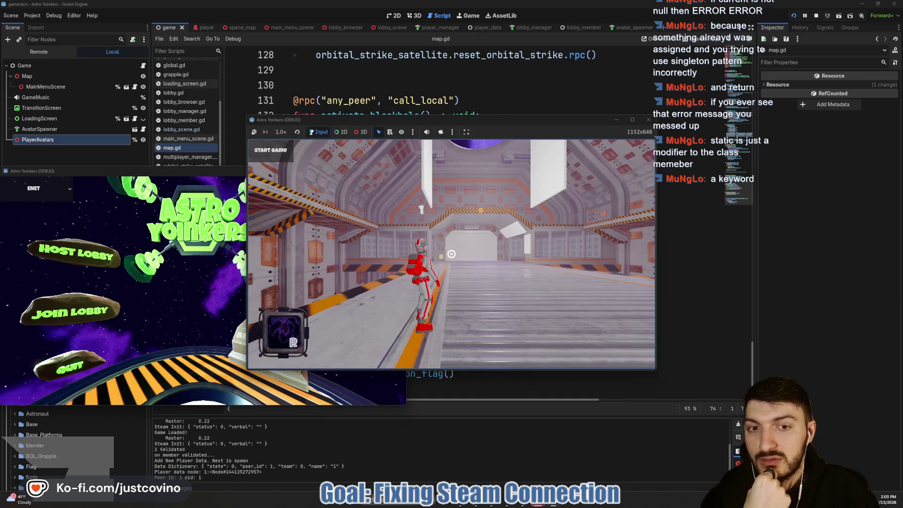
key("w")
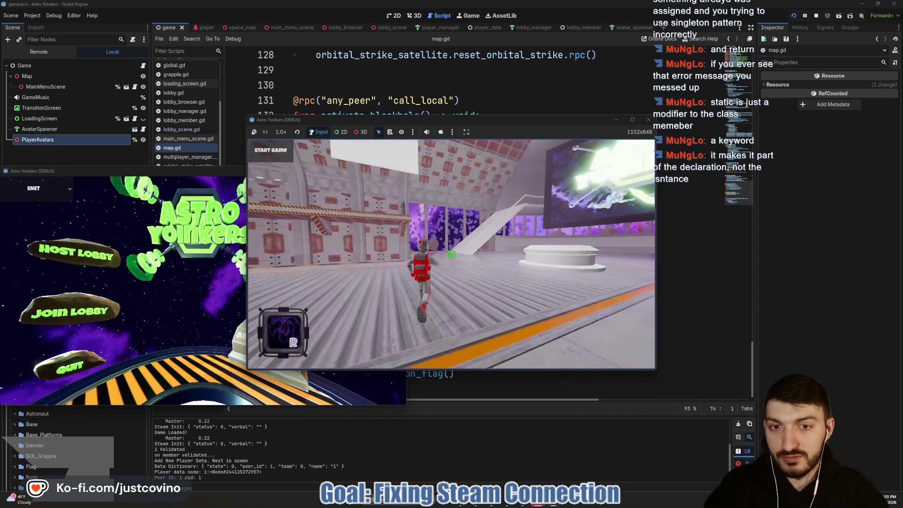
left_click(39, 52)
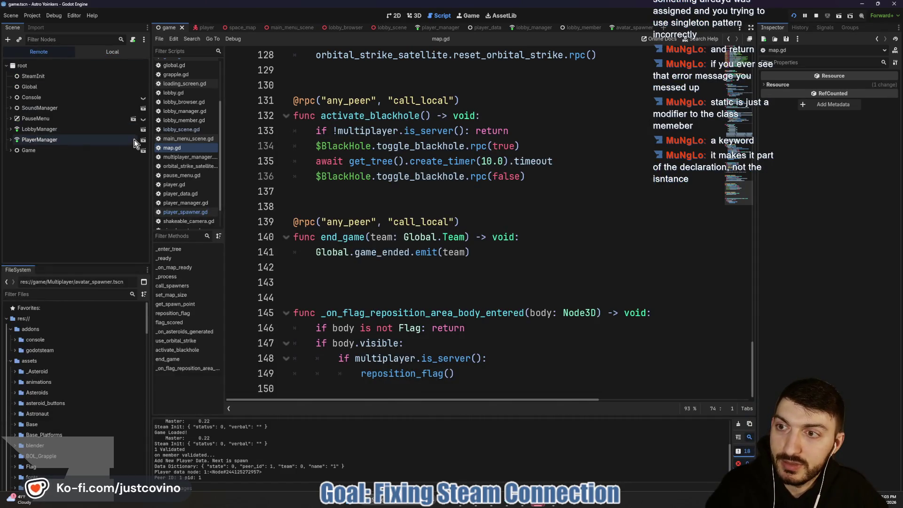
Expand Game and PlayerAvatars in the remote tree to reveal player node 1, then return to the game window
left_click(11, 150)
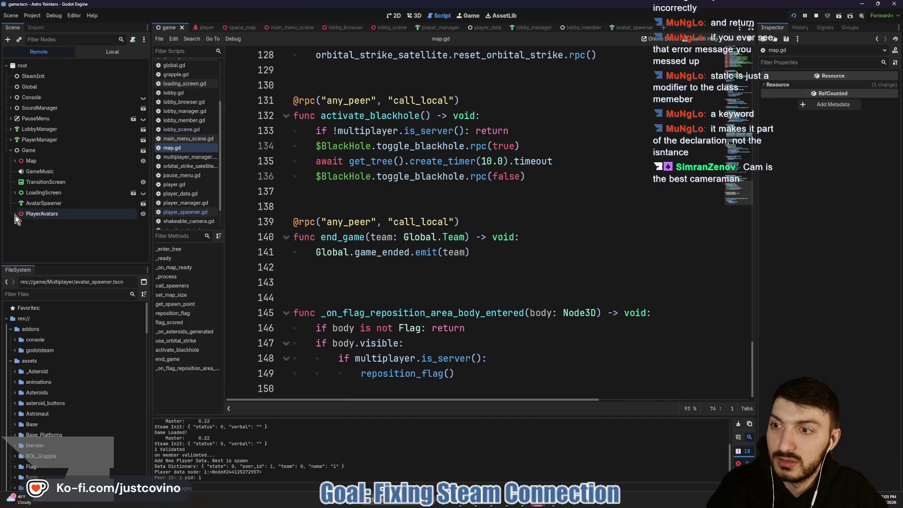
left_click(15, 213)
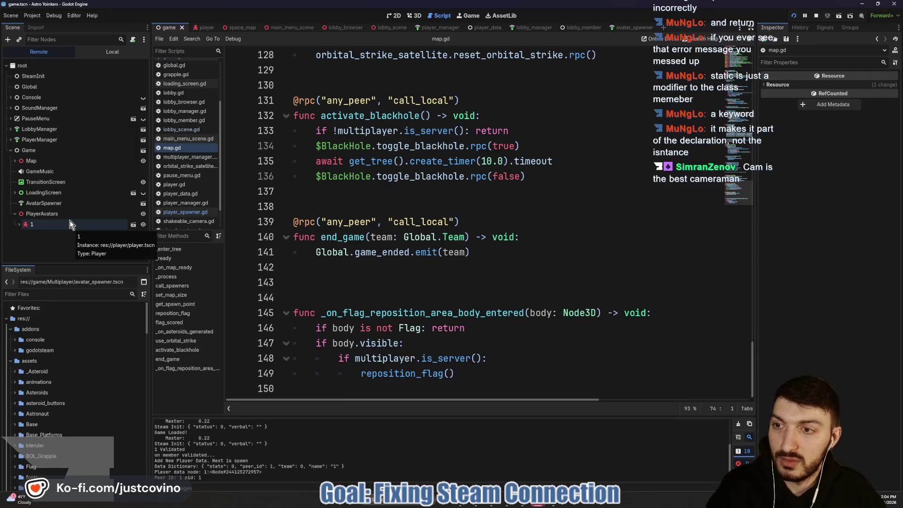
mouse_move(539, 506)
left_click(565, 439)
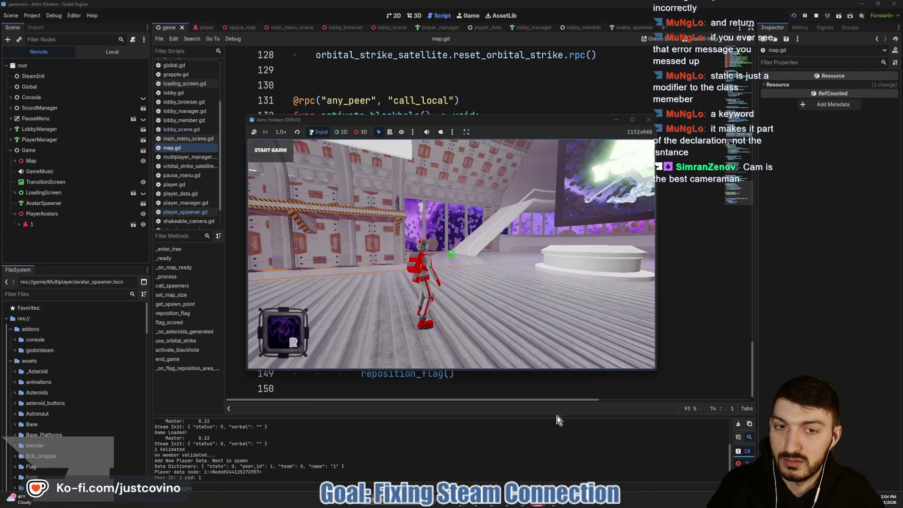
Run the character with W, fire the grapple eight times around the station, then stop with F8
left_click(444, 257)
key("w")
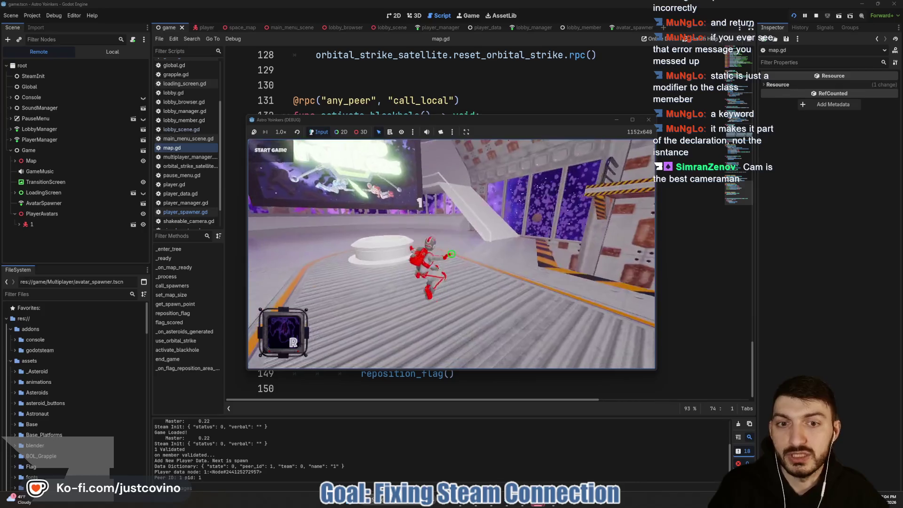
left_click(451, 254)
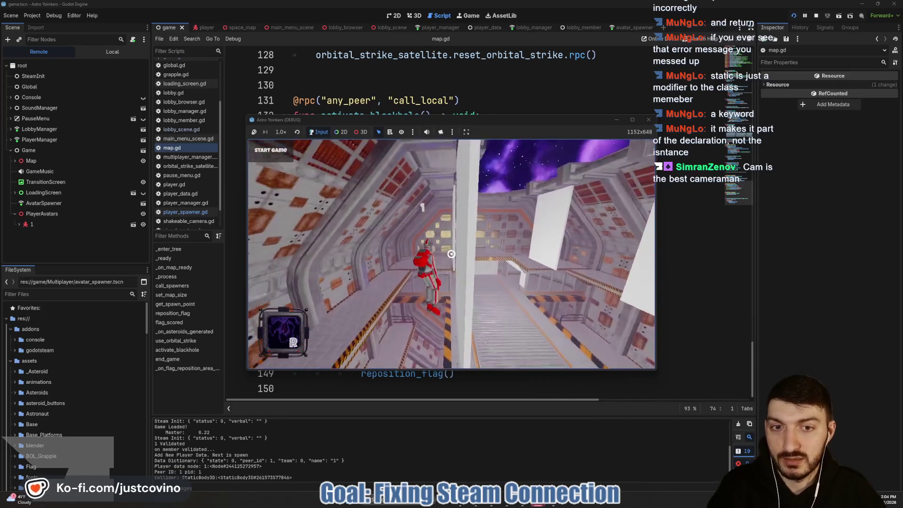
left_click(451, 254)
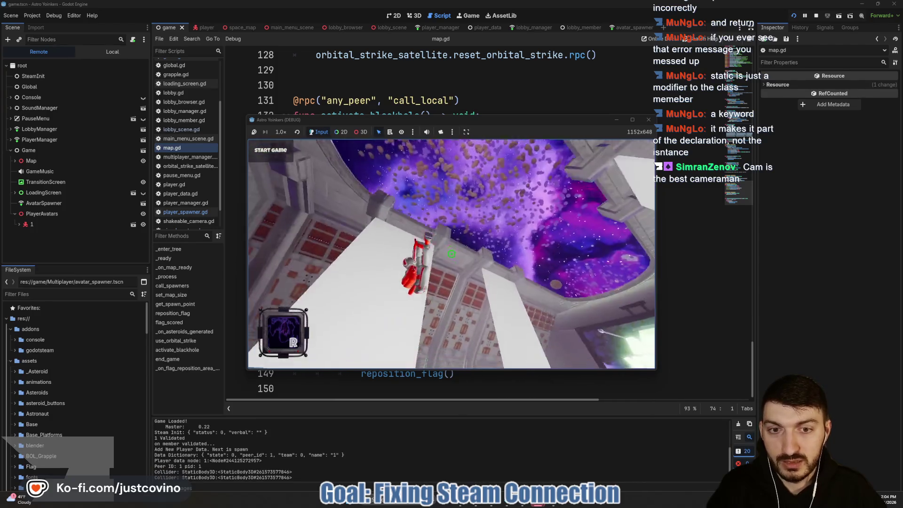
left_click(451, 254)
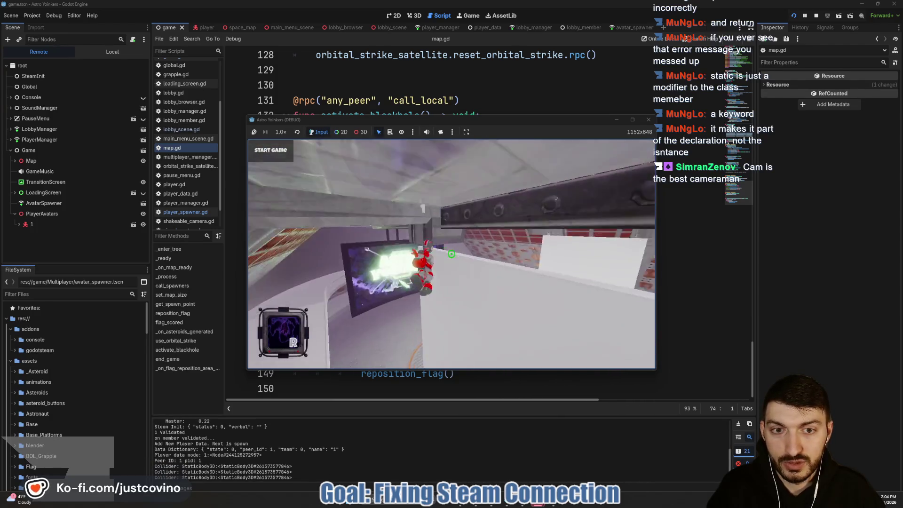
left_click(451, 254)
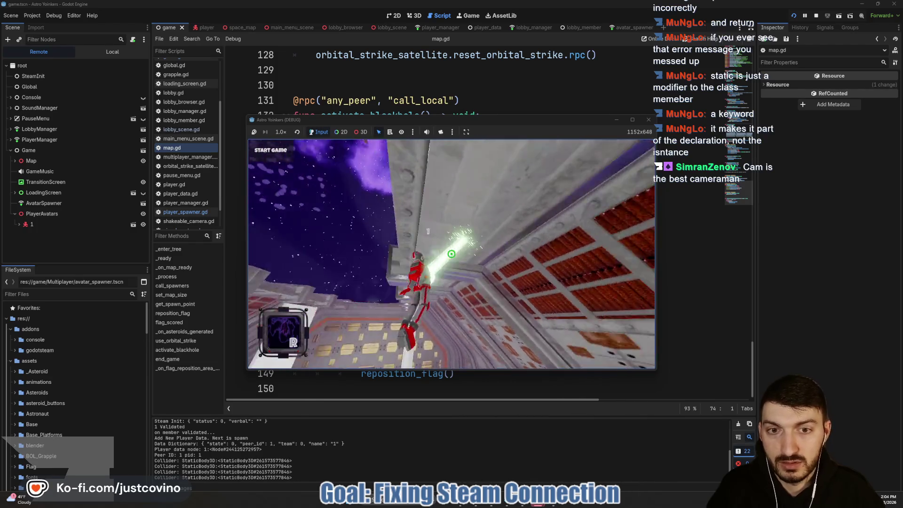
left_click(451, 254)
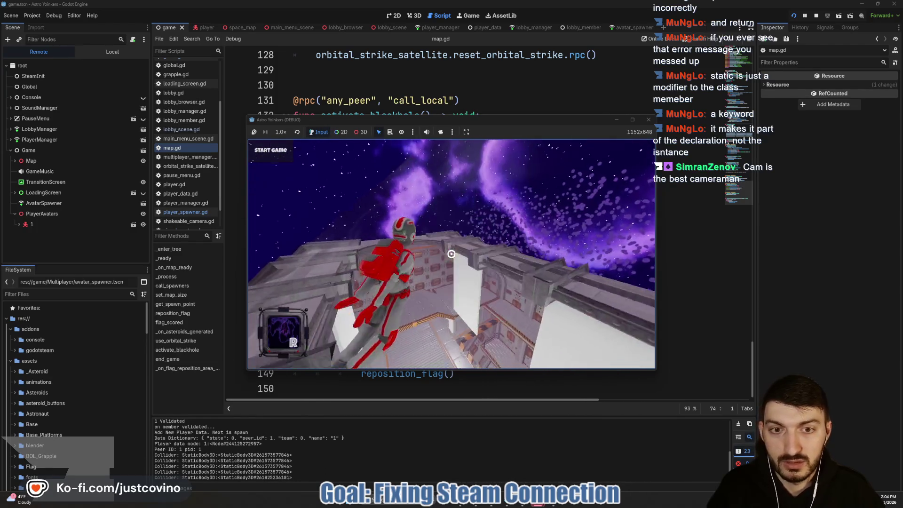
left_click(451, 254)
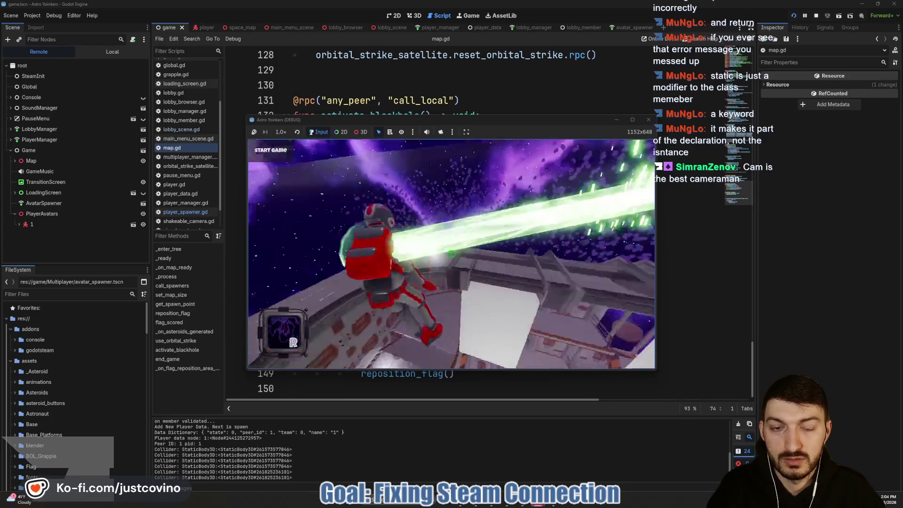
left_click(451, 254)
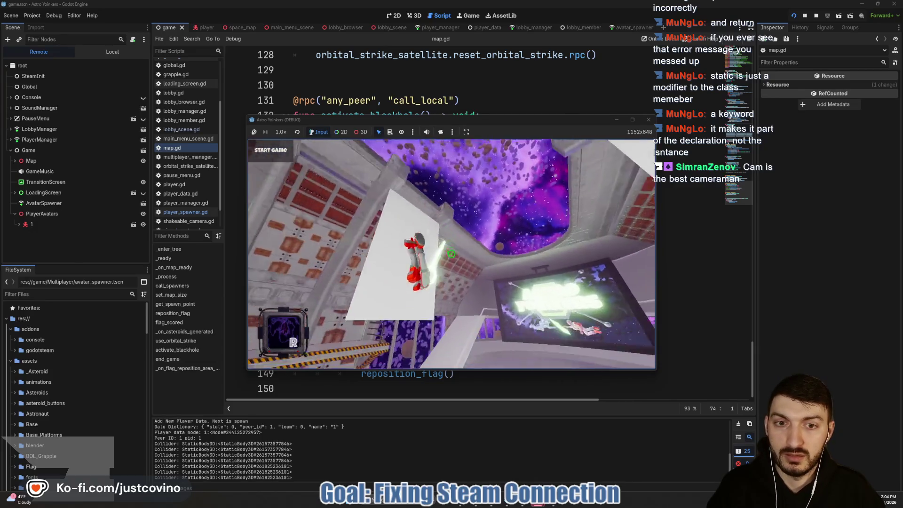
left_click(451, 254)
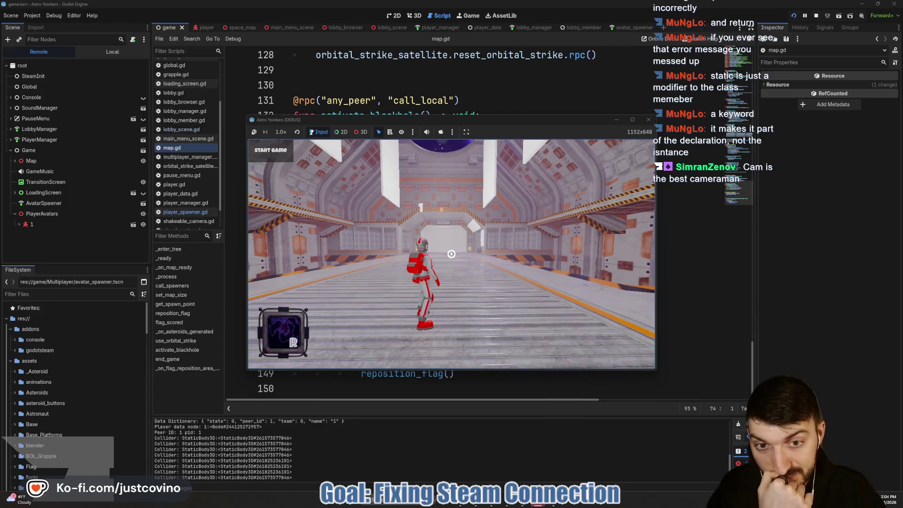
key("F8")
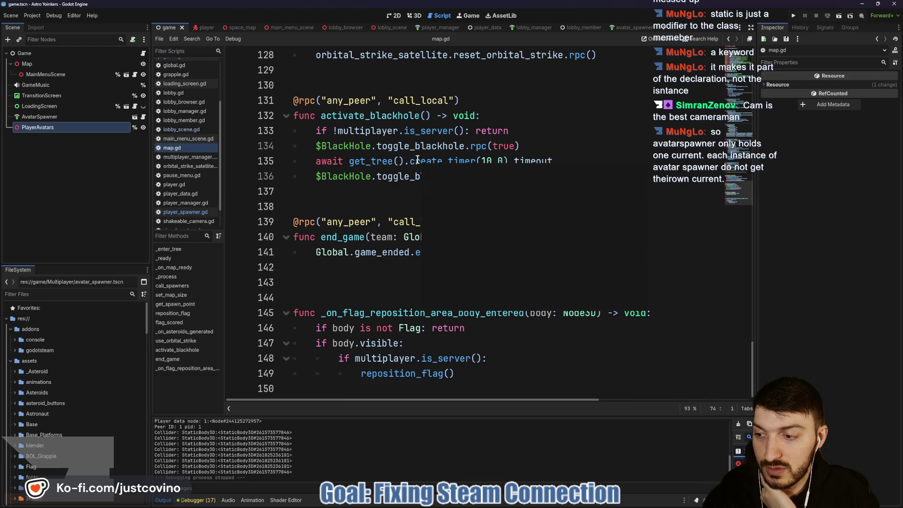
Review AvatarSpawner's static current singleton in player_spawner.gd, then run the project as two debug instances
mouse_move(415, 160)
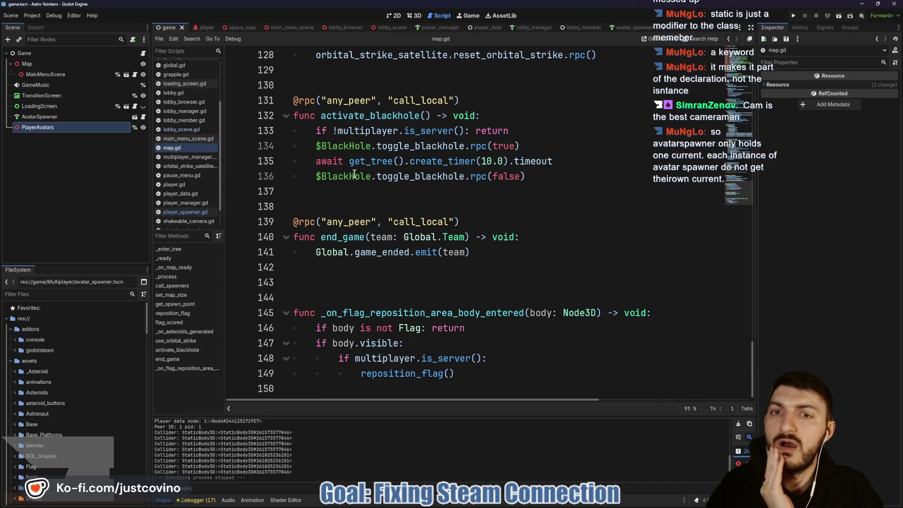
left_click(144, 118)
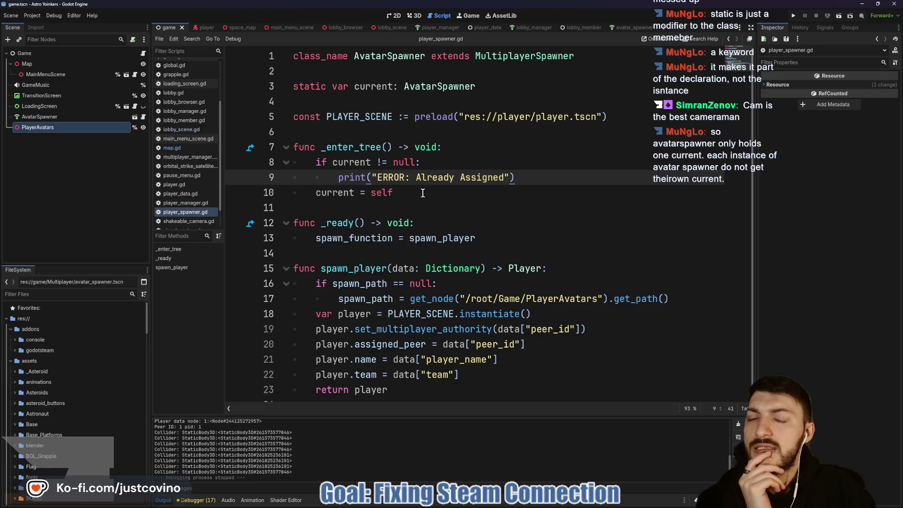
mouse_move(360, 183)
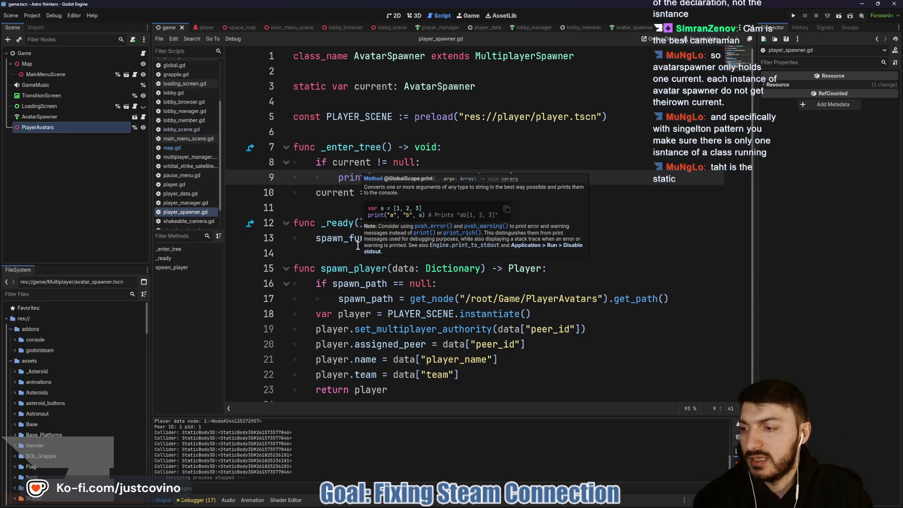
left_click(381, 162)
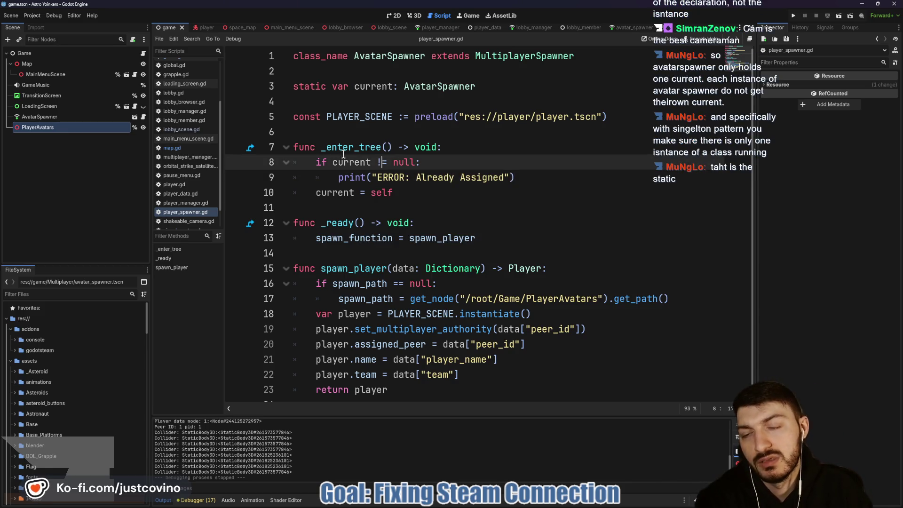
left_click(314, 86)
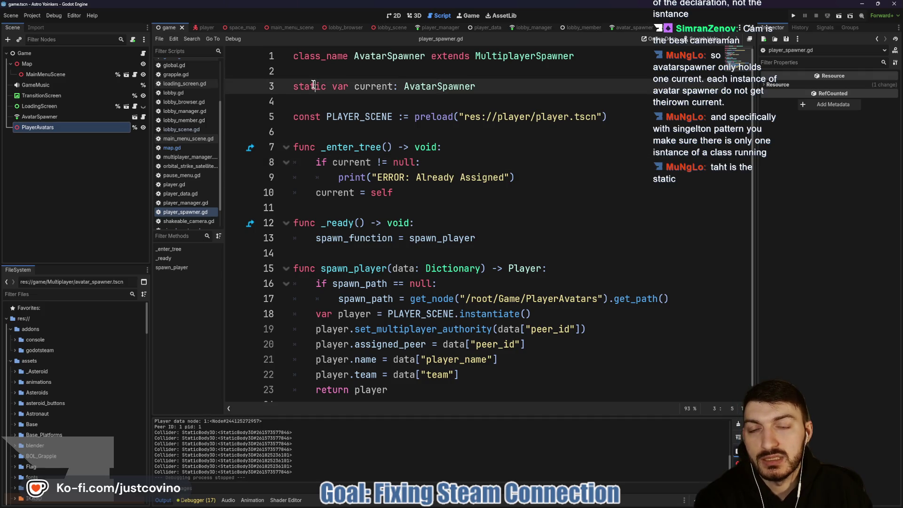
left_click(404, 57)
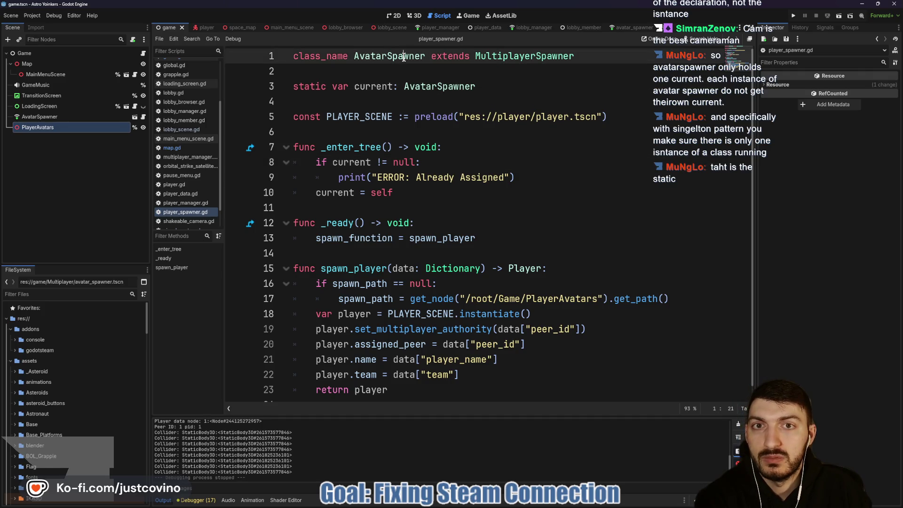
left_click(77, 120)
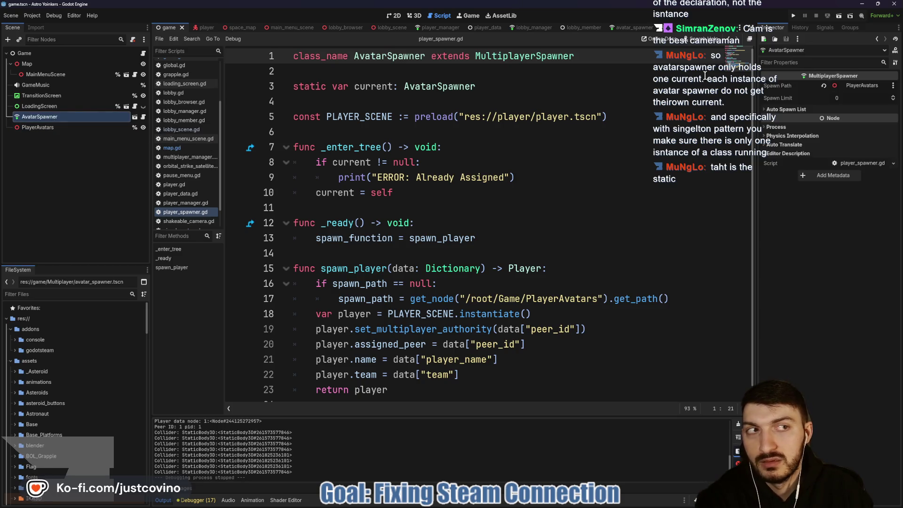
left_click(792, 17)
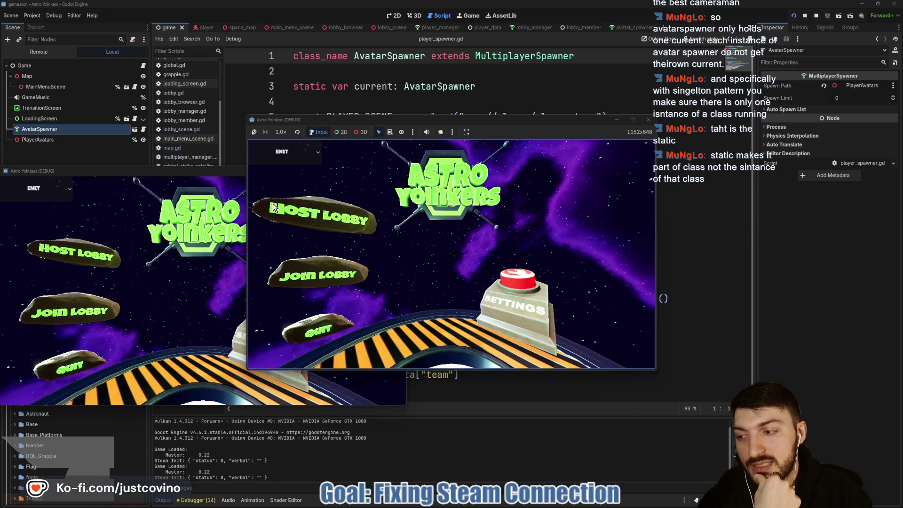
Spread the two debug windows apart, host a lobby in the left one and join it from the right
mouse_move(179, 171)
left_mouse_down()
mouse_move(543, 162)
mouse_move(621, 145)
left_mouse_up()
left_click_drag(557, 120, 344, 124)
left_click(127, 225)
left_click(232, 212)
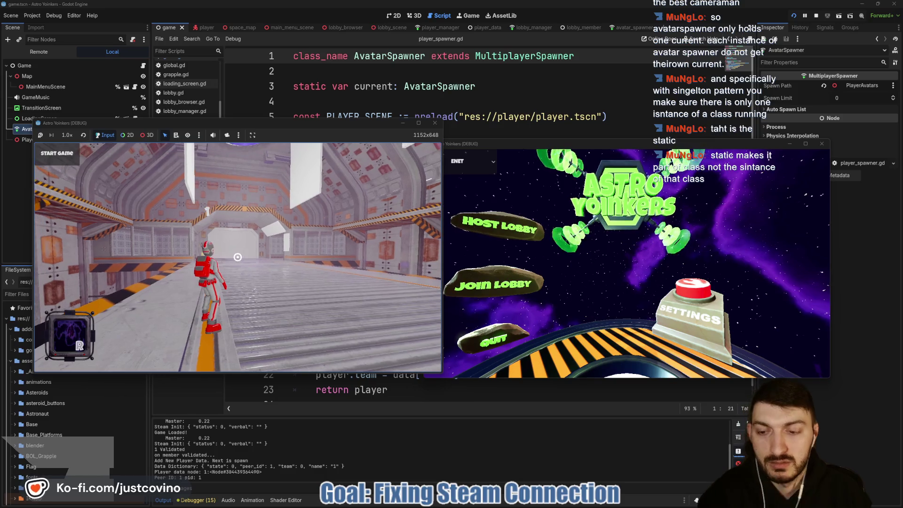
left_click(503, 280)
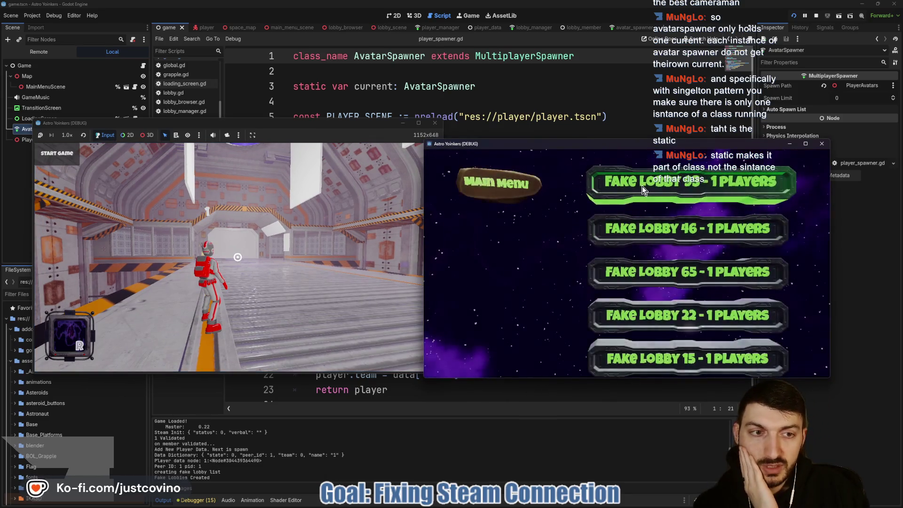
left_click(643, 188)
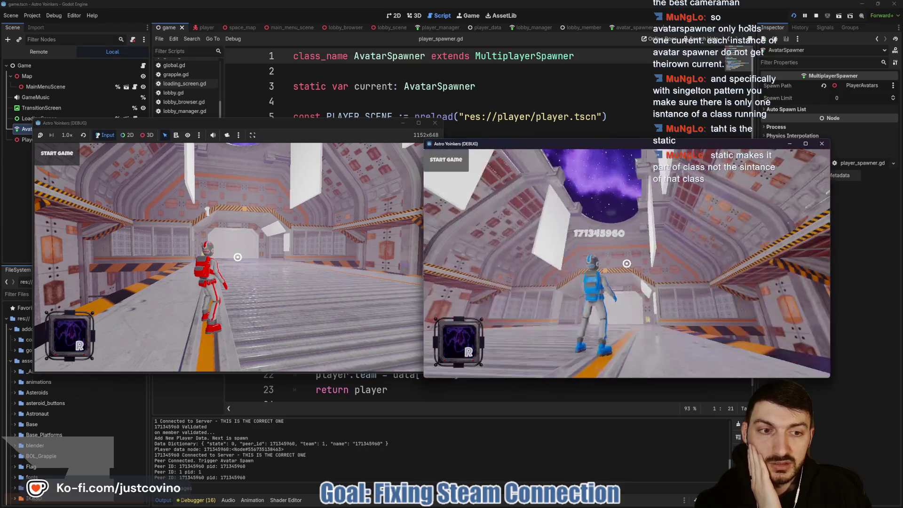
Walk the blue astronaut with W toward the red one and reposition a game window
key("w")
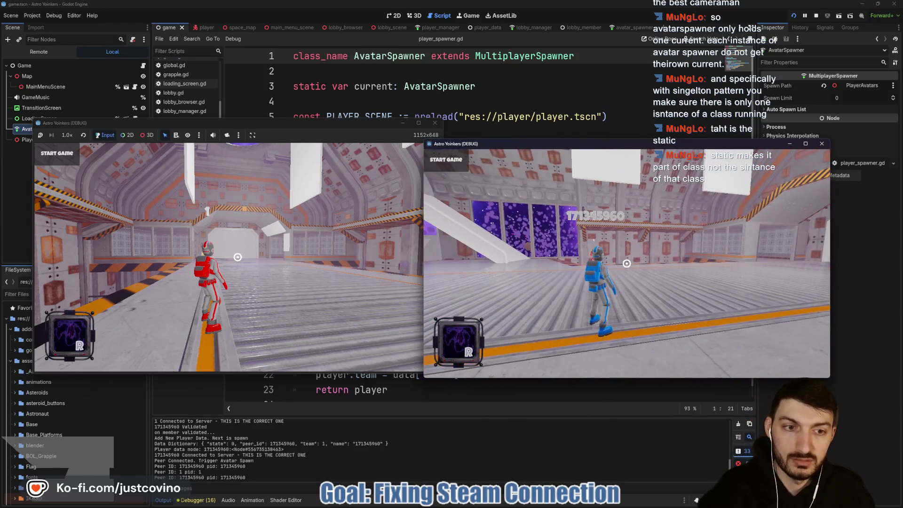
key("w")
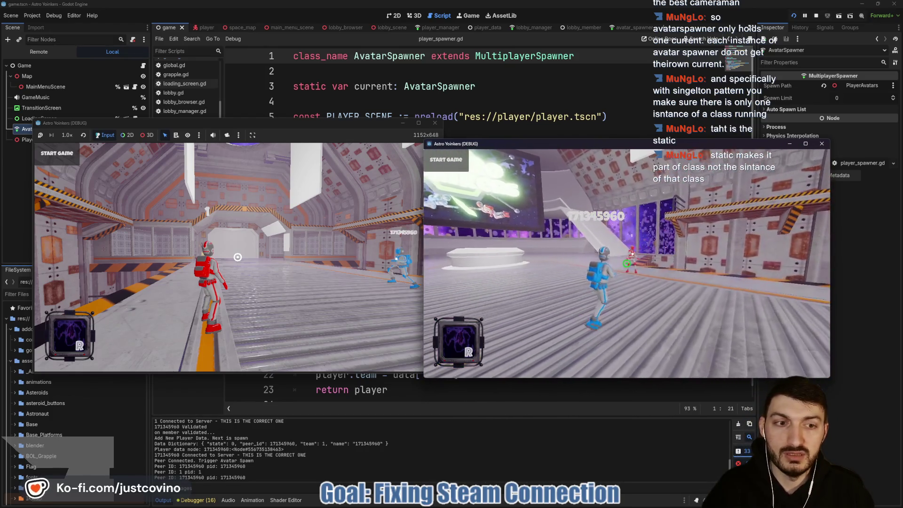
key("w")
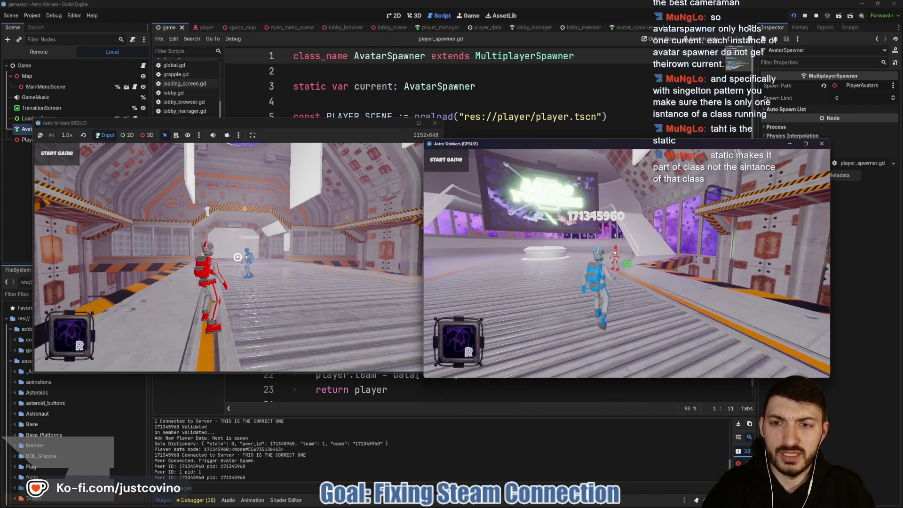
key("w")
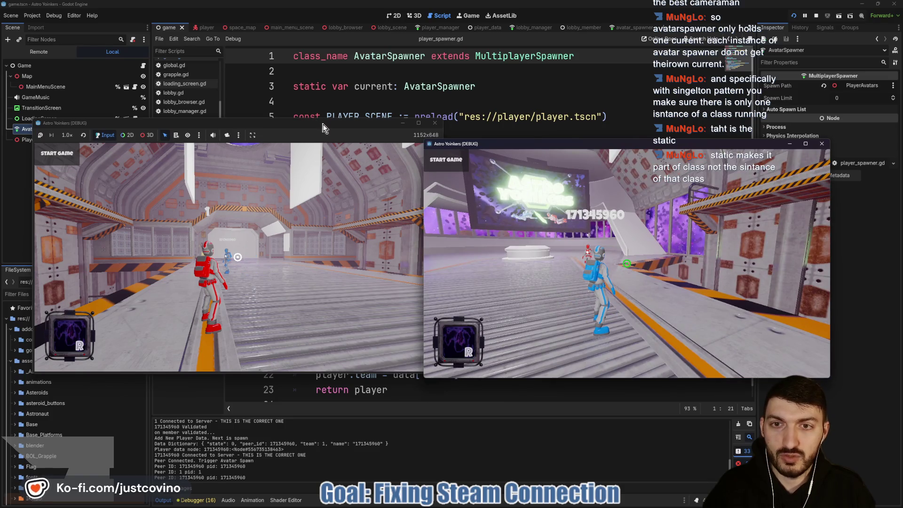
left_click_drag(323, 127, 295, 334)
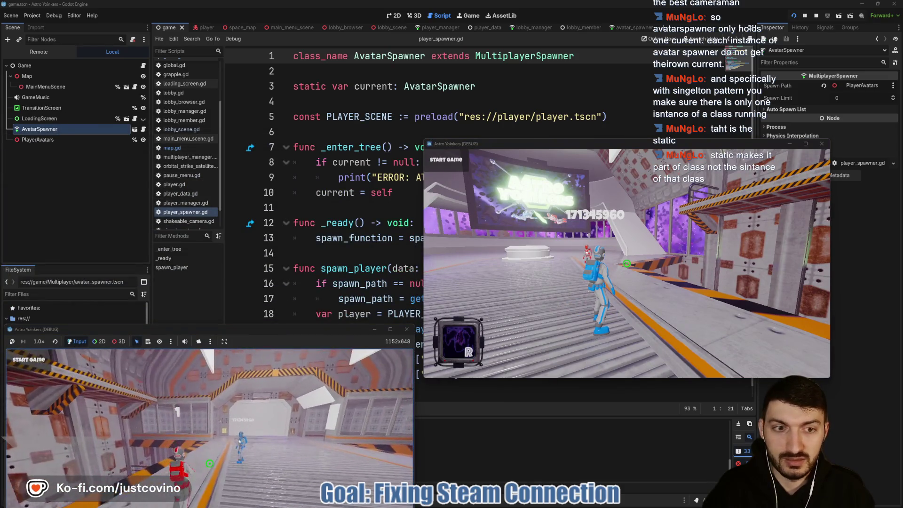
mouse_move(292, 332)
left_mouse_down()
mouse_move(308, 240)
mouse_move(299, 158)
left_mouse_up()
Place the second Astro Yoinkers (DEBUG) window beside the first so both hangar views show
left_click(264, 315)
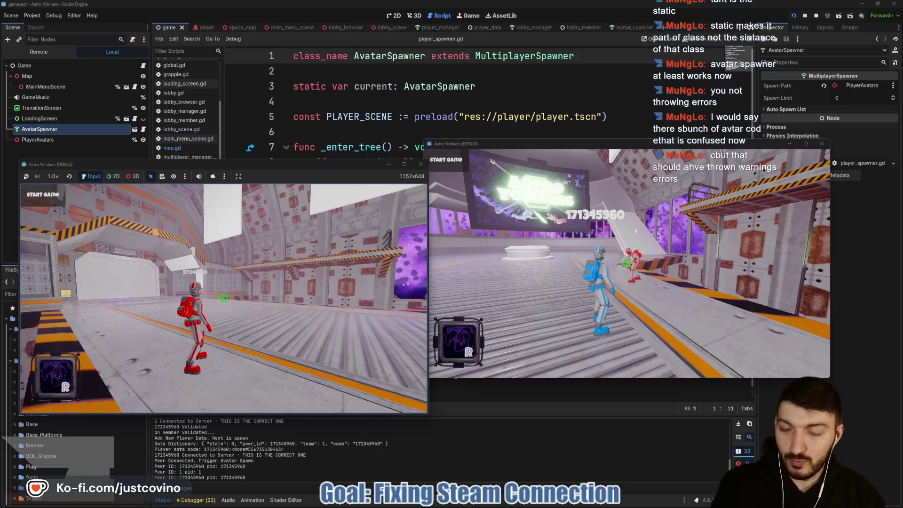
Enlarge the debugger's Errors panel to compare Session 2 and Session 1 warnings, then shrink it and return to the game
left_click(204, 501)
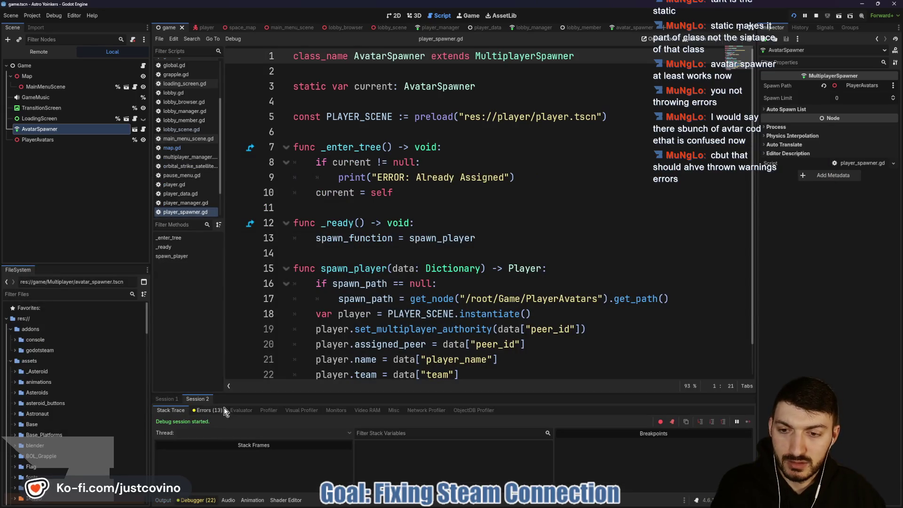
left_click(209, 410)
left_click_drag(350, 393, 352, 116)
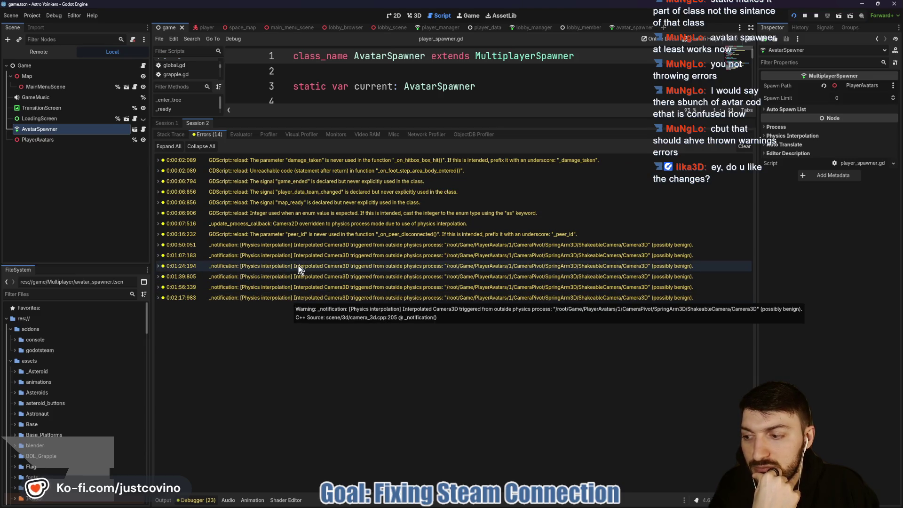
left_click(171, 123)
left_click(206, 138)
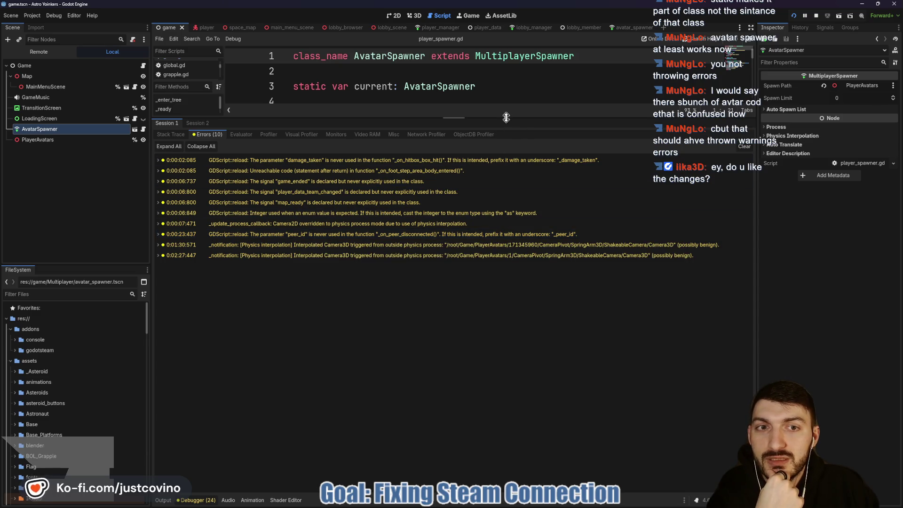
left_click_drag(507, 117, 516, 320)
key("alt+Tab")
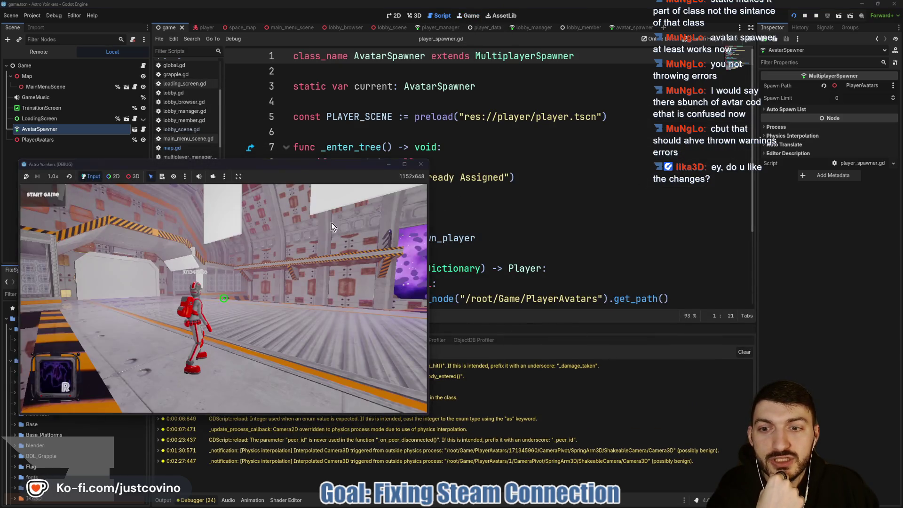
Focus the left game window and start moving the red astronaut with A and W
left_click(234, 287)
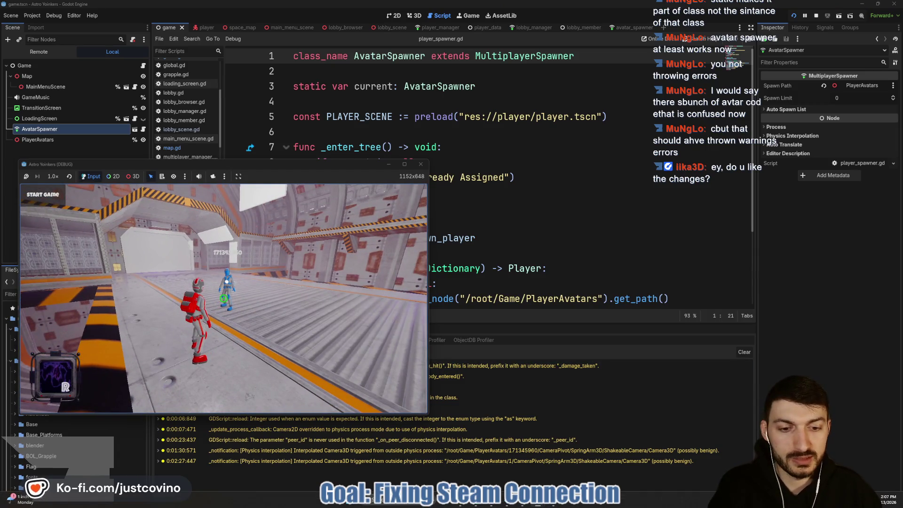
key("alt+Tab")
left_click(221, 289)
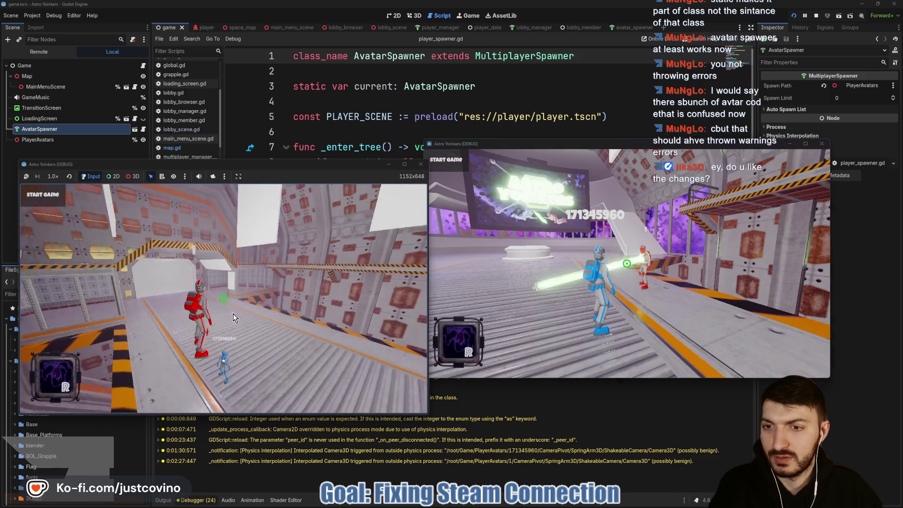
key("a")
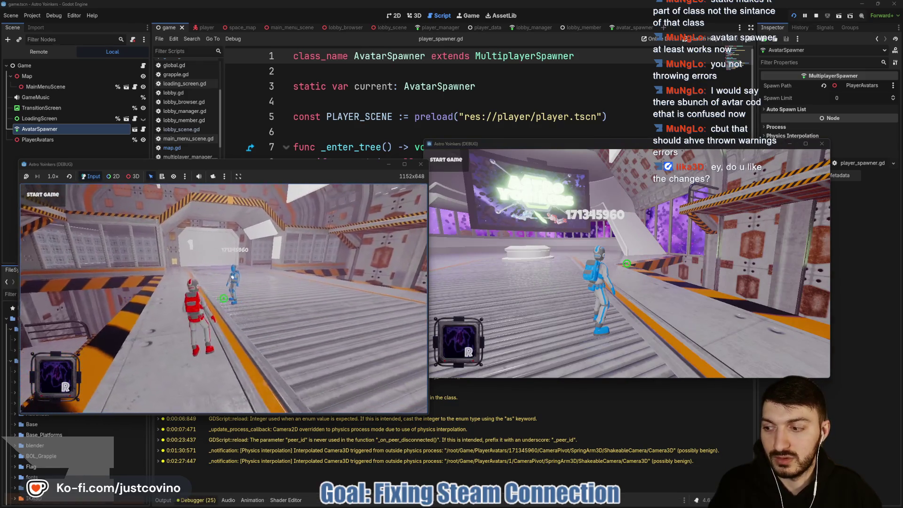
key("w")
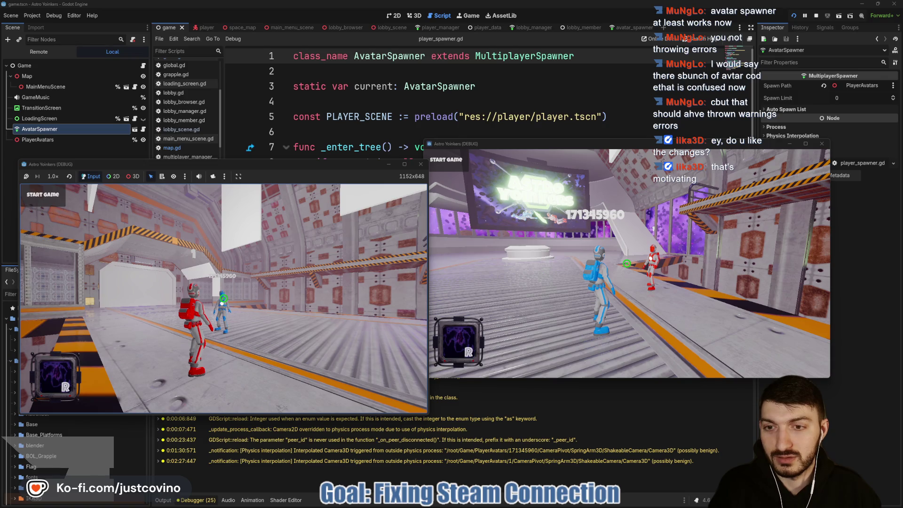
Steer the red astronaut beside the blue one, then show the Remote scene tree
key("d")
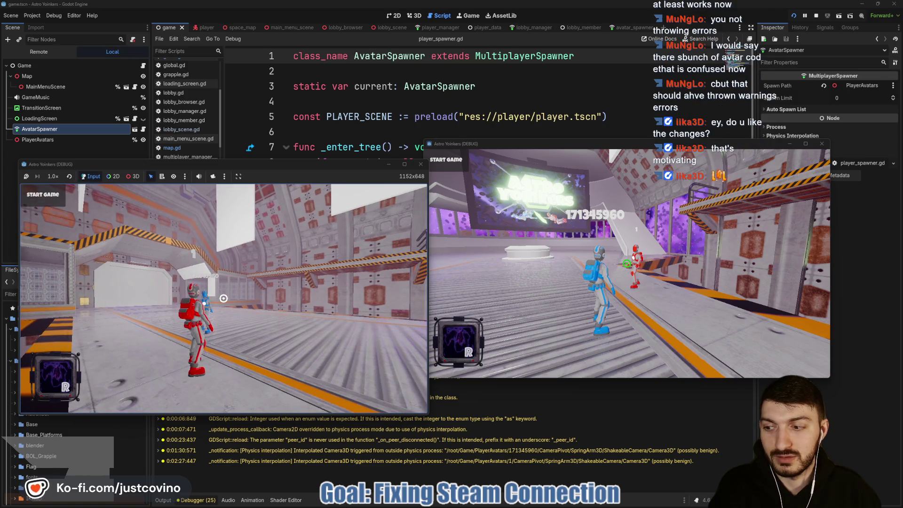
key("w")
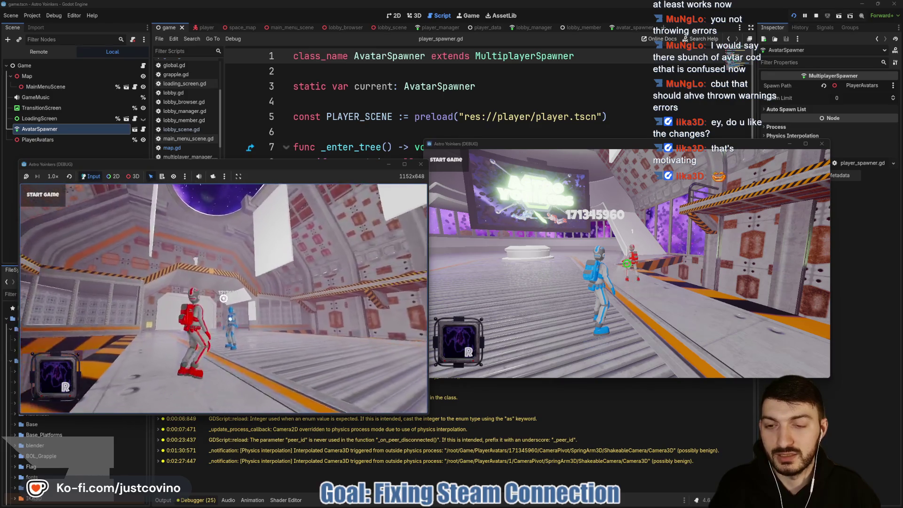
key("w")
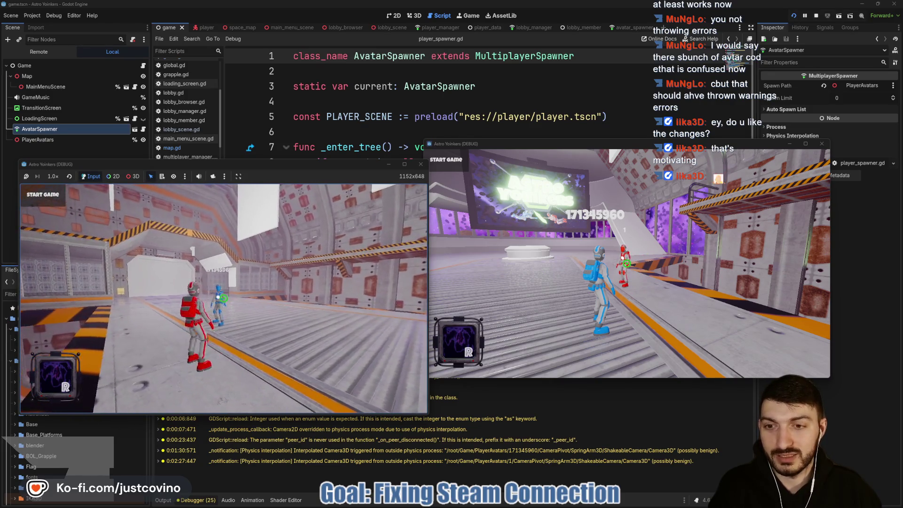
key("w")
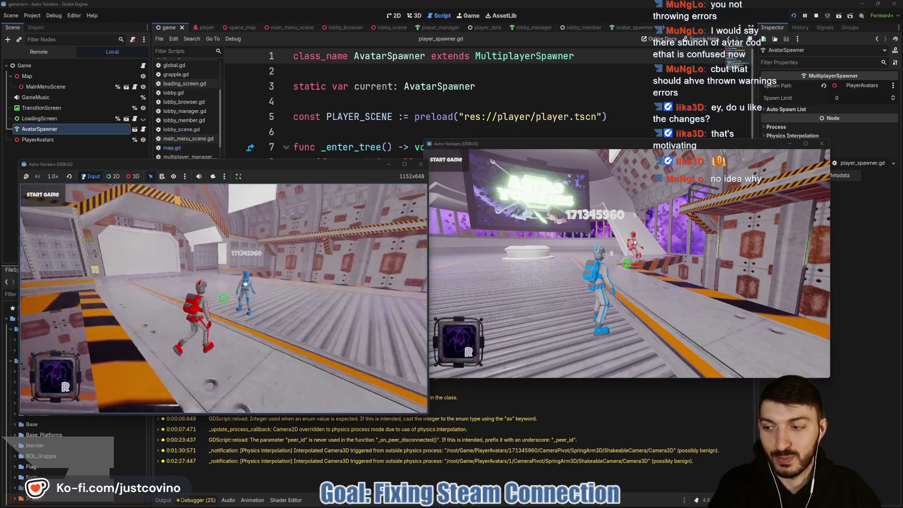
key("w")
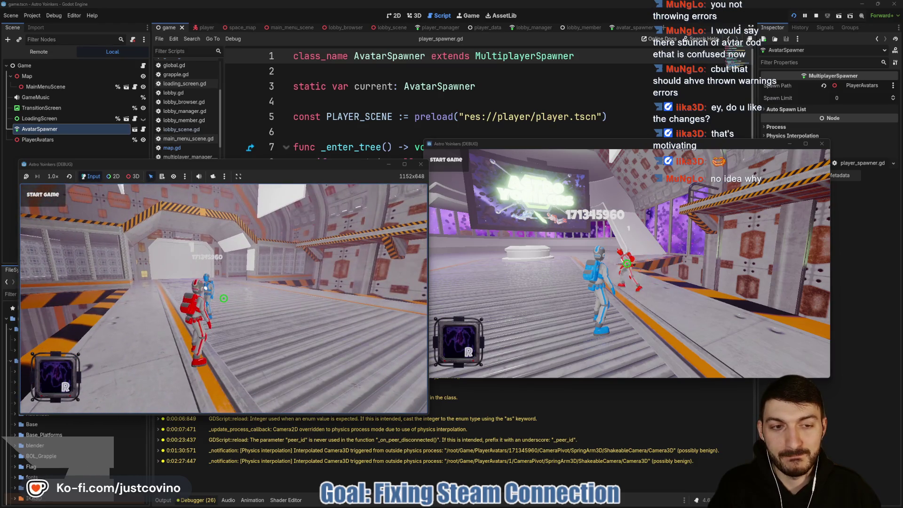
key("w")
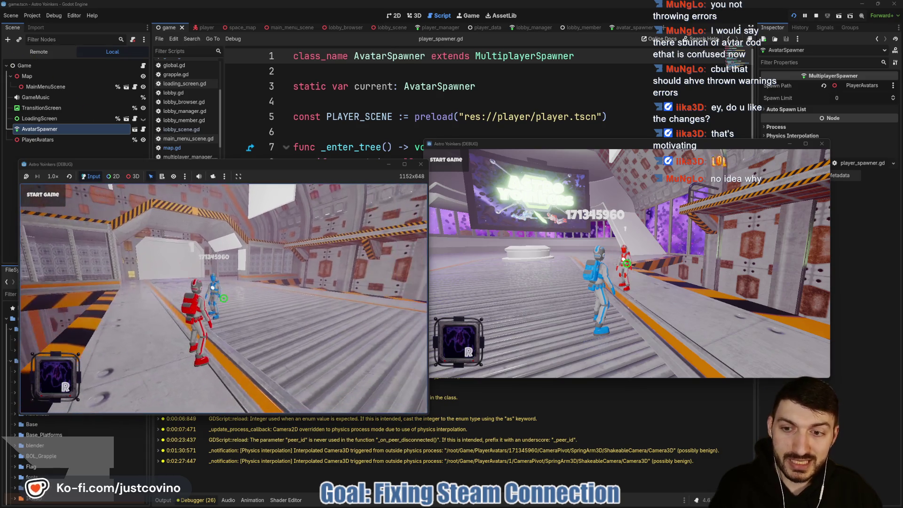
left_click(40, 55)
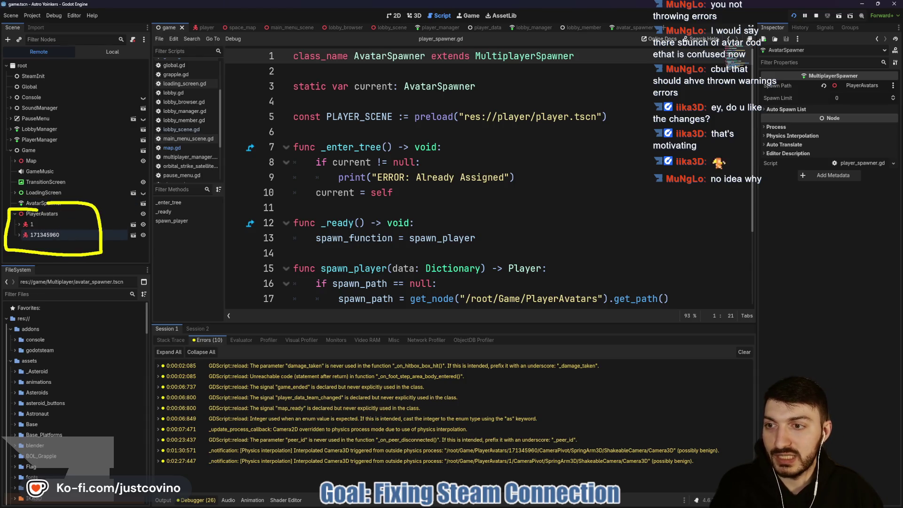
Expand Map and LobbyScene in the live remote tree and scroll through their loaded nodes
mouse_move(16, 155)
left_mouse_down()
mouse_move(52, 167)
mouse_move(15, 151)
left_mouse_up()
left_click(15, 161)
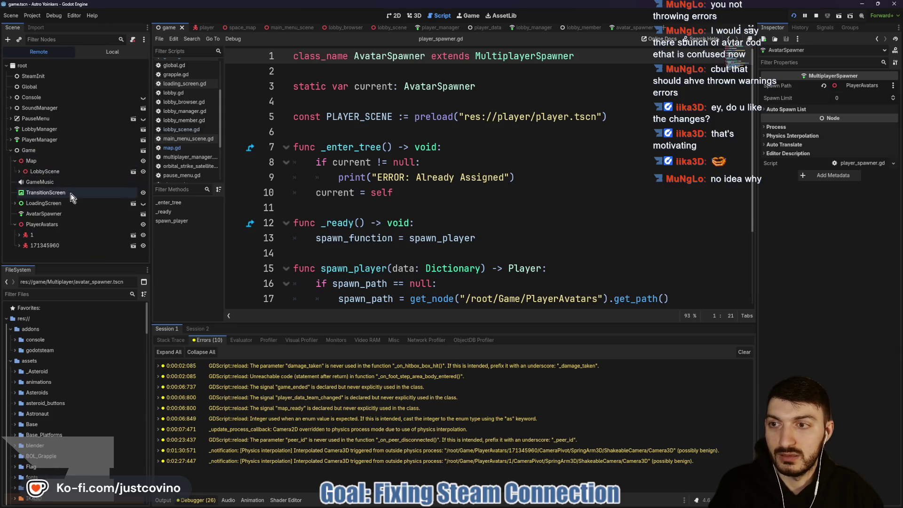
left_click(19, 171)
scroll(85, 226, "down", 4)
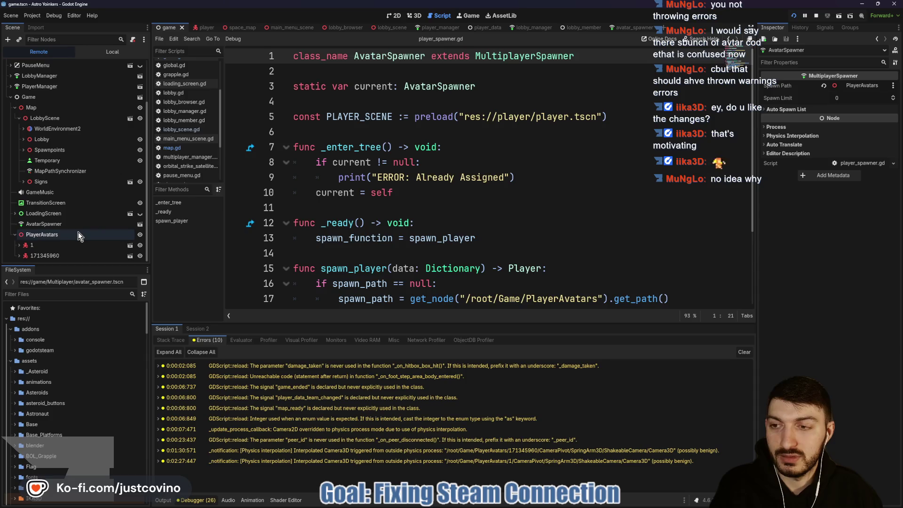
left_click_drag(64, 263, 10, 240)
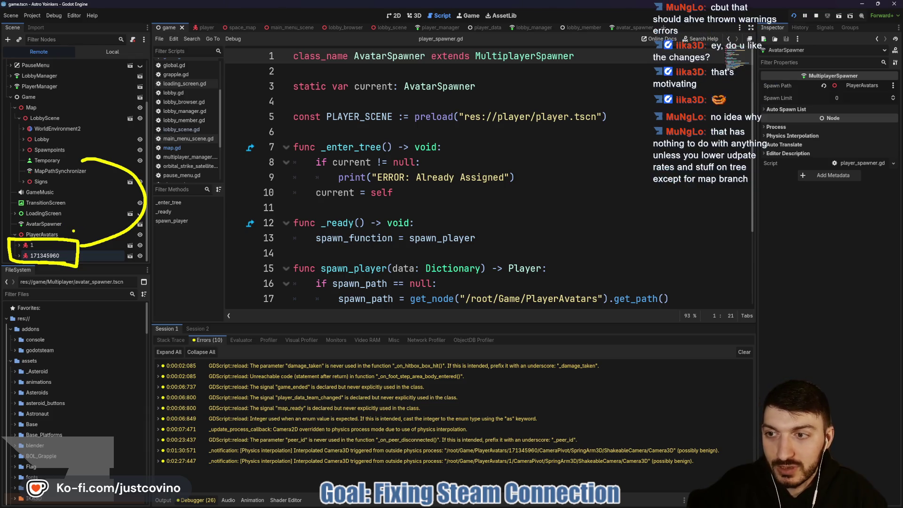
mouse_move(7, 149)
left_mouse_down()
mouse_move(66, 65)
mouse_move(49, 225)
left_mouse_up()
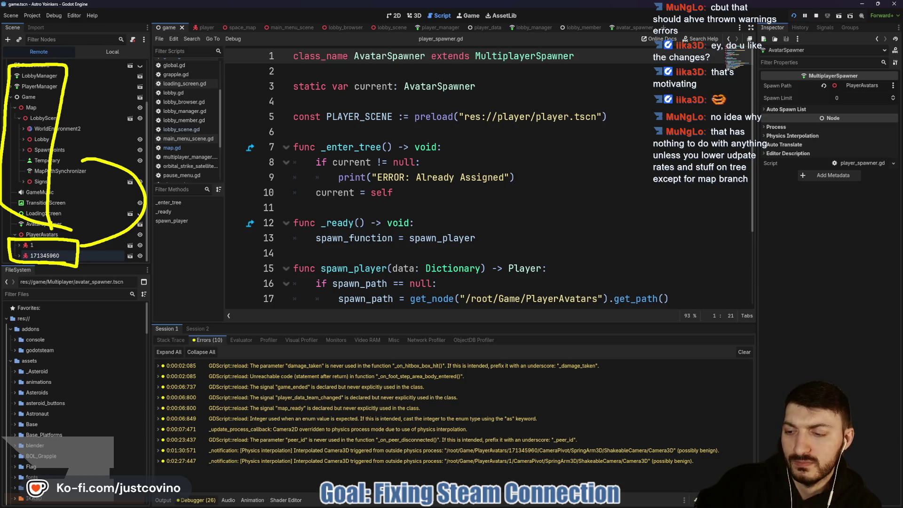
key("Escape")
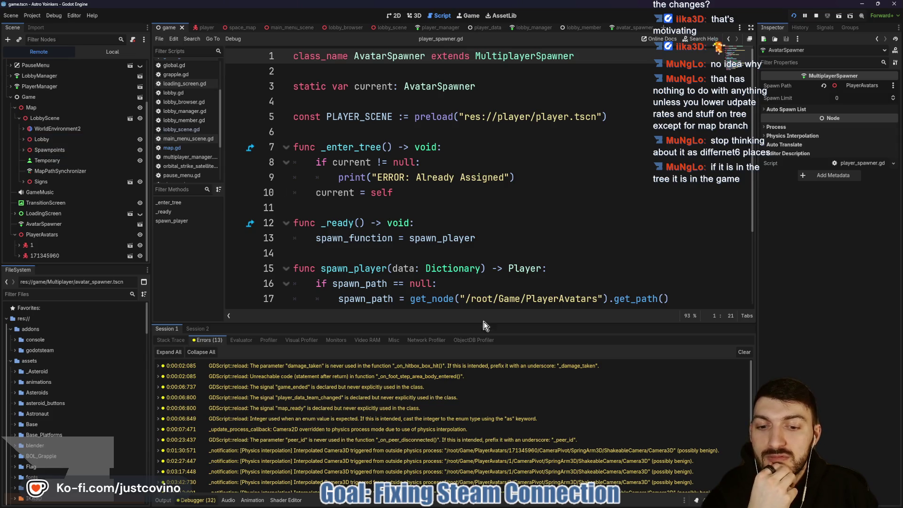
scroll(502, 392, "down", 1)
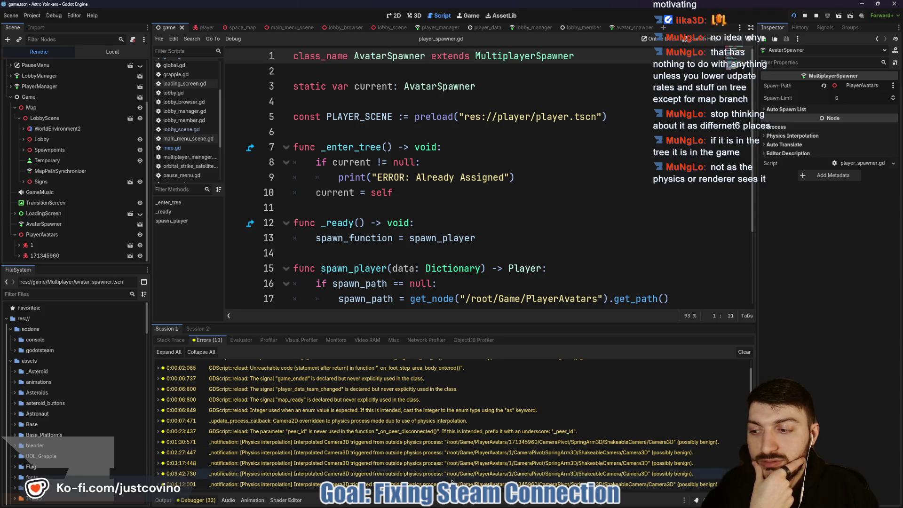
Bring the running game window forward and mute its sound
mouse_move(492, 501)
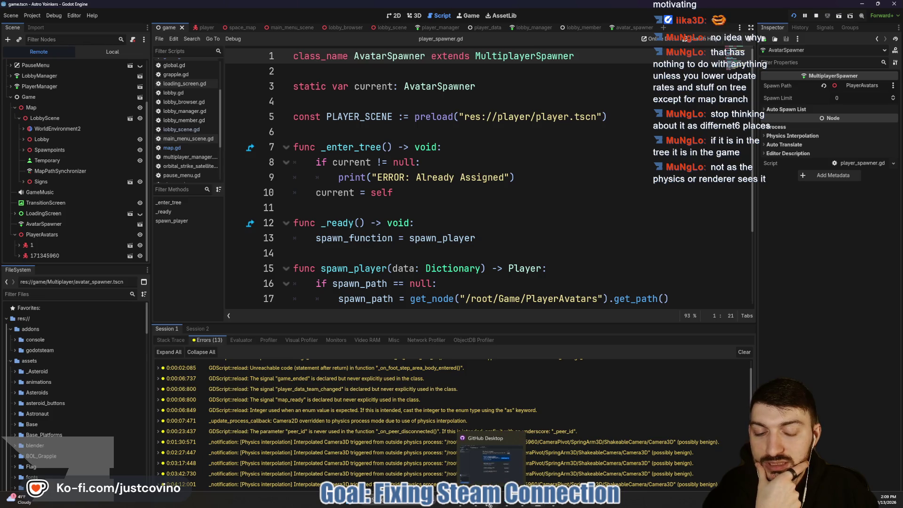
mouse_move(537, 504)
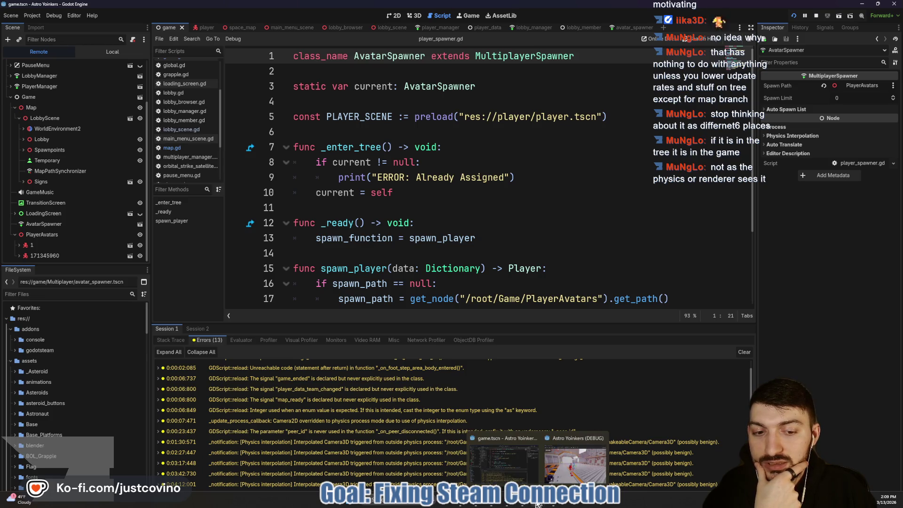
left_click(575, 461)
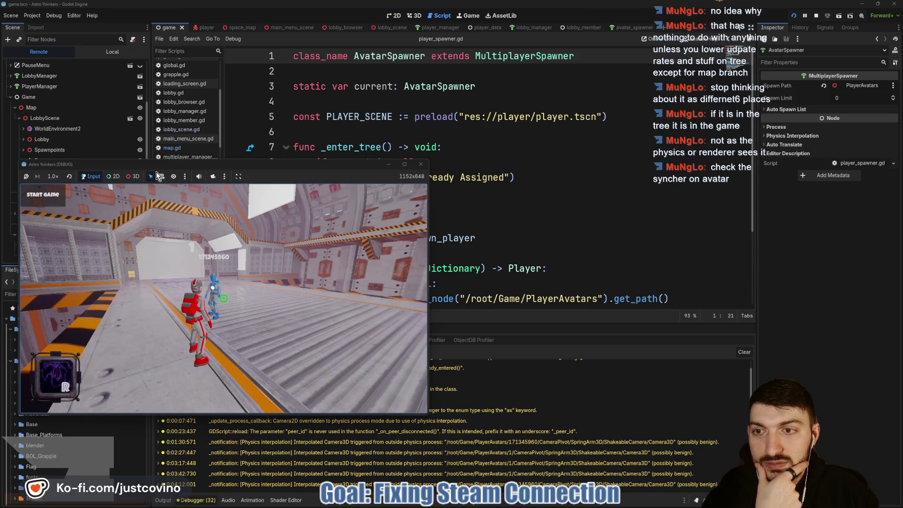
left_click(200, 176)
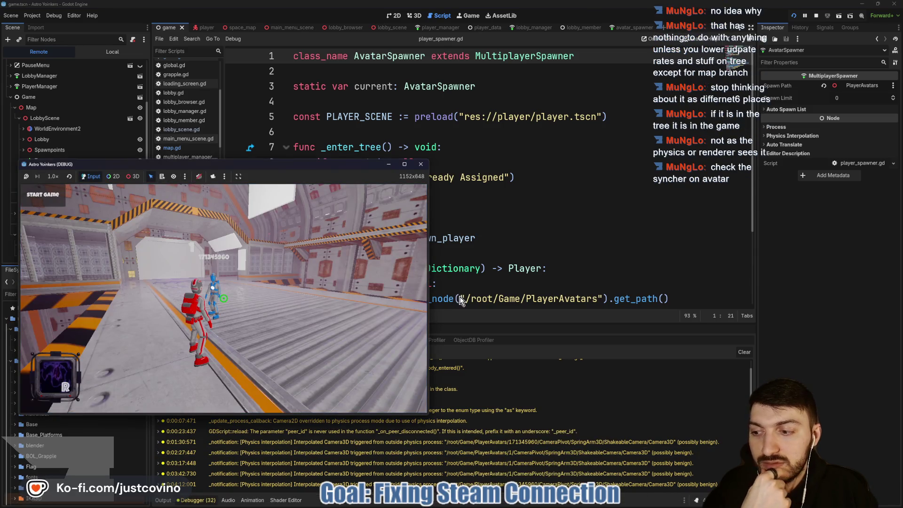
Return to the editor, switch to the player scene, and stop both game instances with F8
left_click(500, 248)
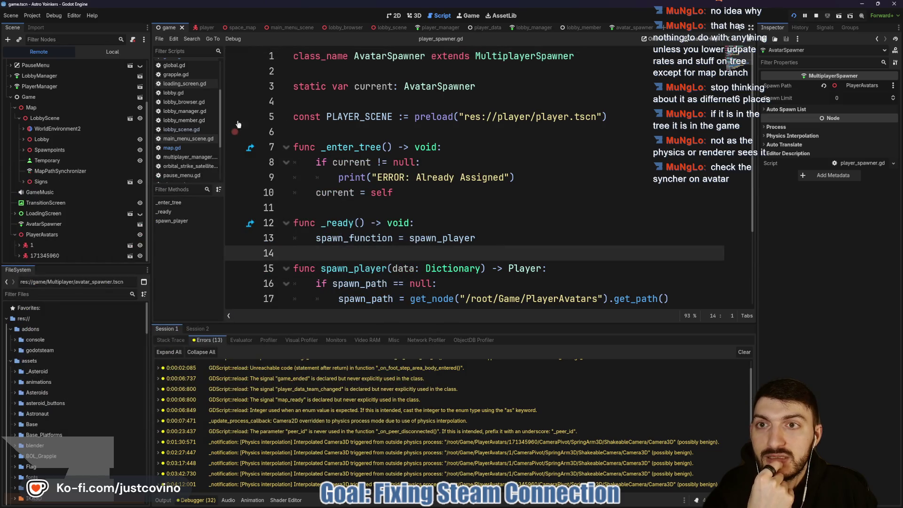
left_click(198, 27)
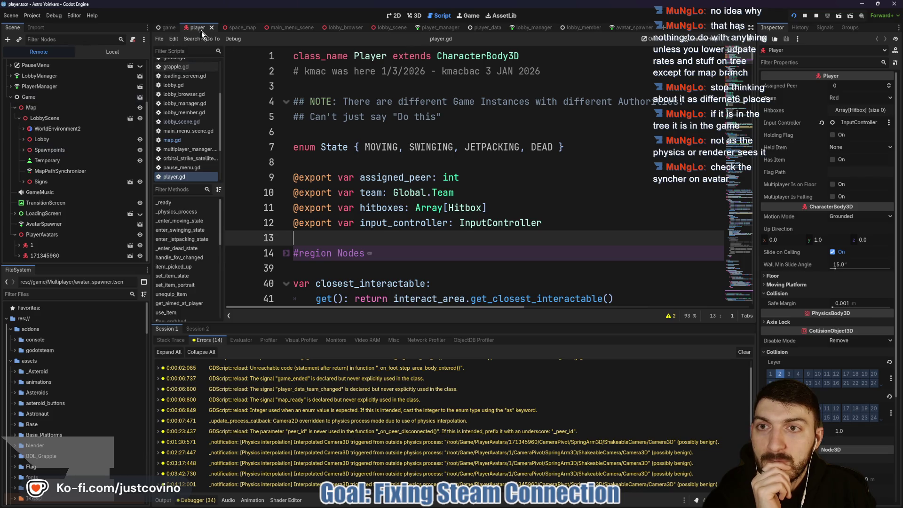
key("F8")
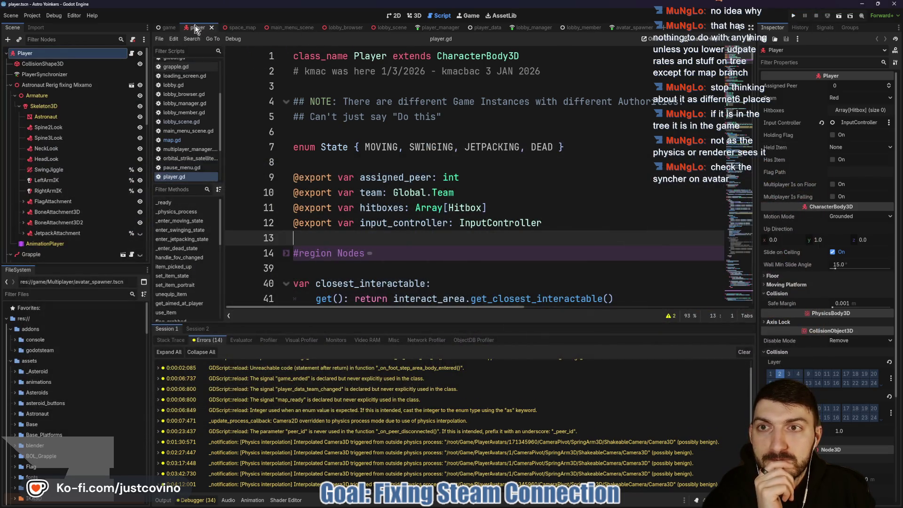
Select PlayerSynchronizer and enlarge the Replication panel to show its full synced property list
scroll(69, 188, "down", 5)
scroll(66, 196, "up", 5)
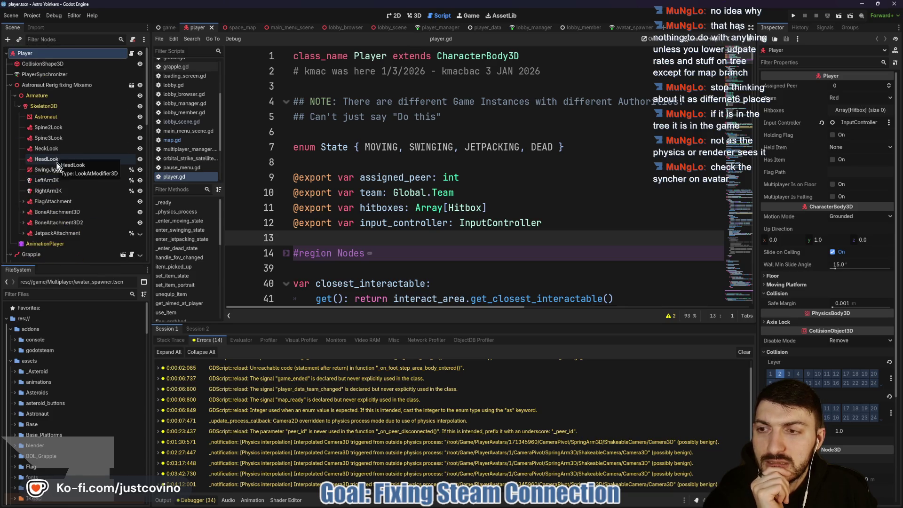
left_click(52, 74)
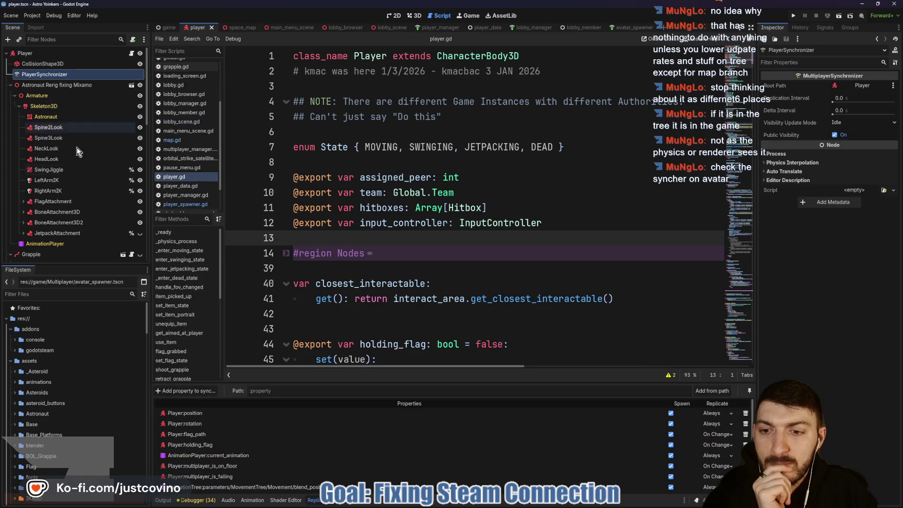
left_click_drag(424, 382, 425, 176)
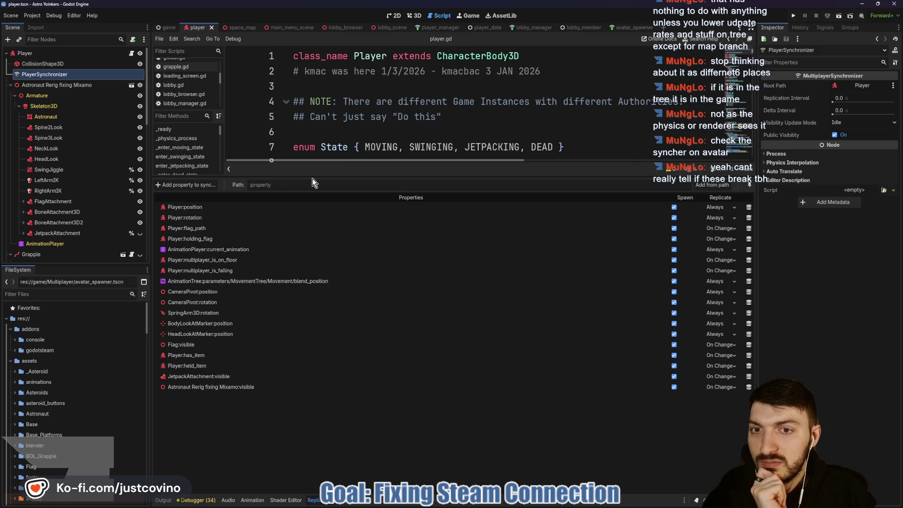
left_click_drag(313, 178, 284, 117)
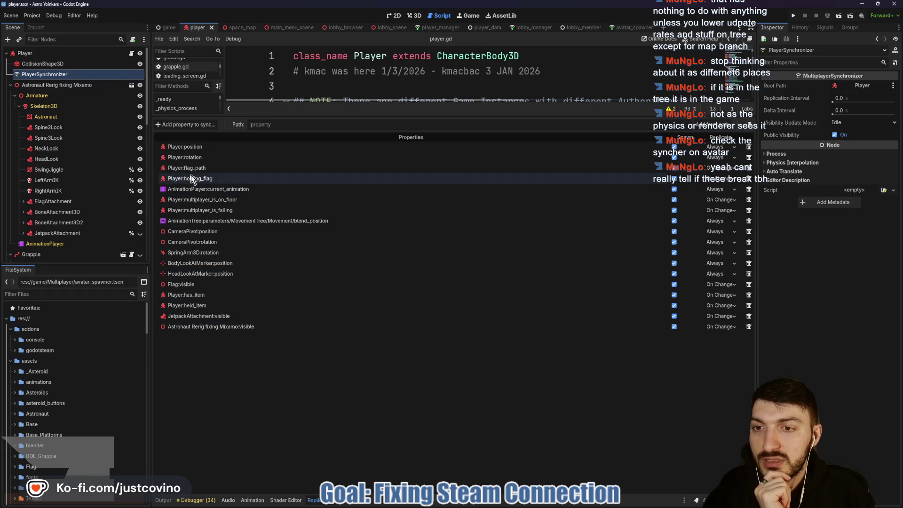
Select InputSynchronizer to review replicated InputController properties: movement set to Always, jump to On Change
scroll(74, 149, "down", 2)
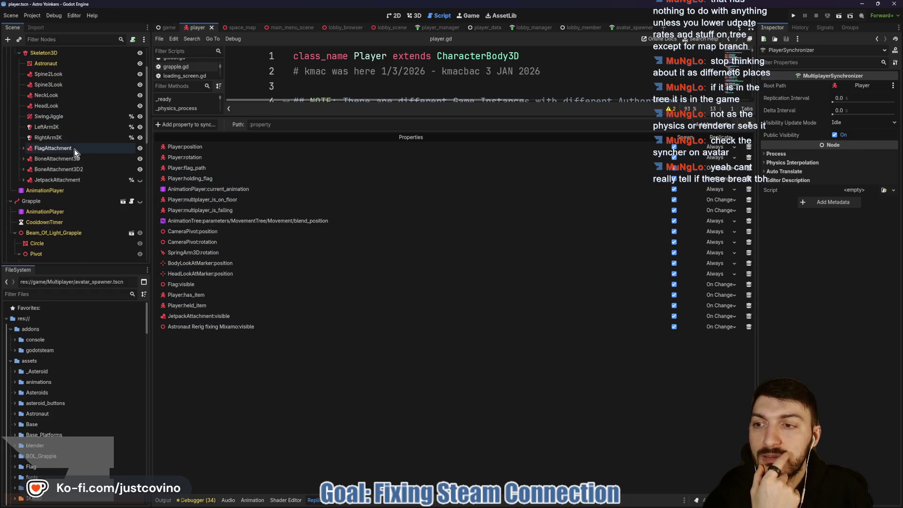
scroll(74, 152, "up", 2)
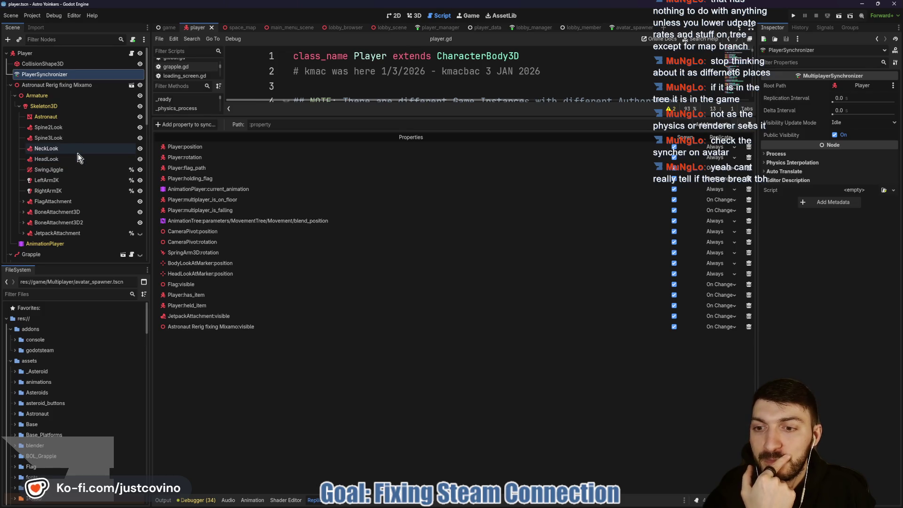
scroll(52, 183, "down", 6)
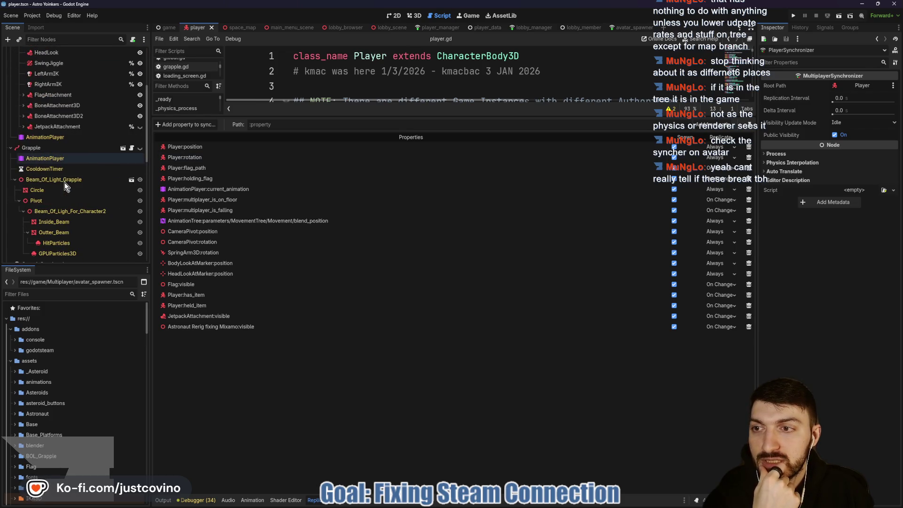
left_click(64, 185)
scroll(450, 207, "down", 7)
scroll(449, 208, "down", 9)
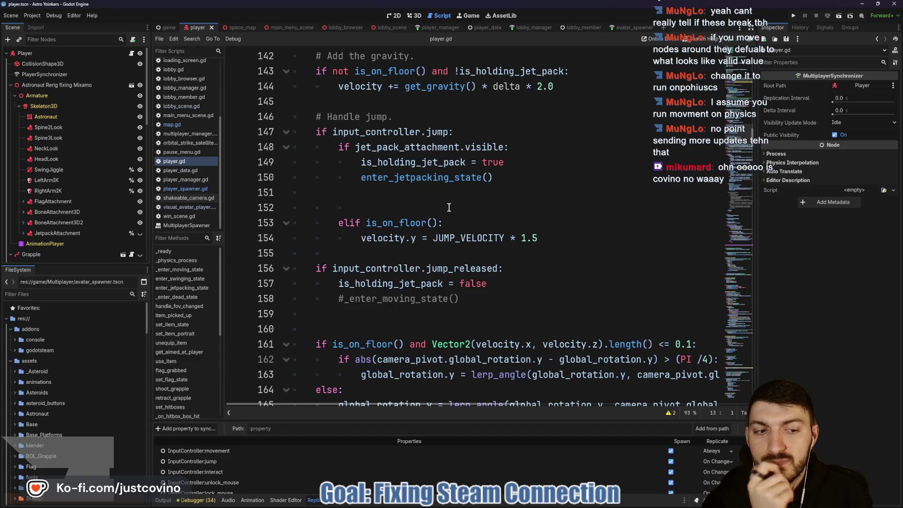
Look through the game and lobby scenes, then return to the player scene
scroll(449, 207, "down", 5)
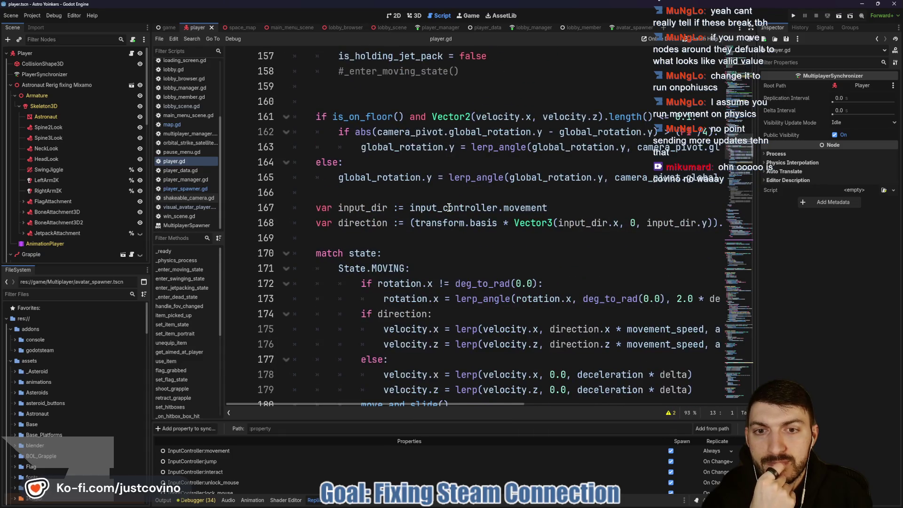
scroll(449, 208, "down", 5)
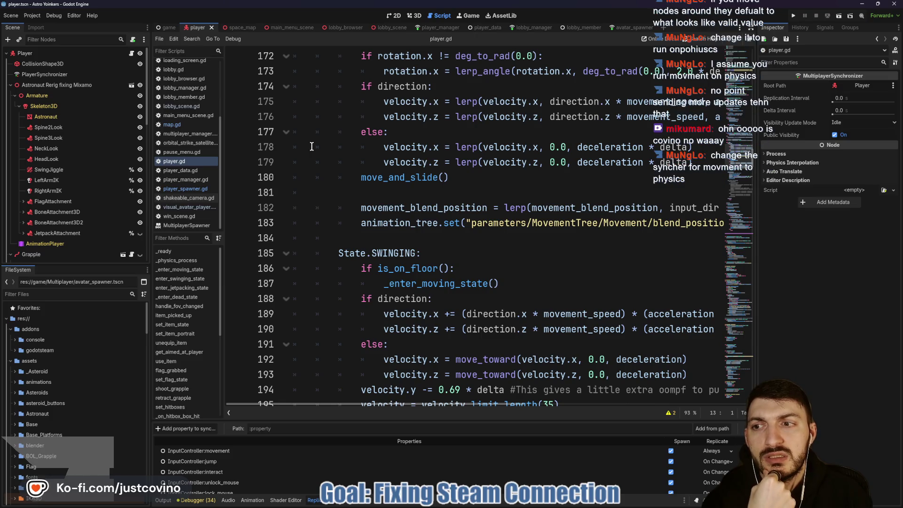
left_click(168, 29)
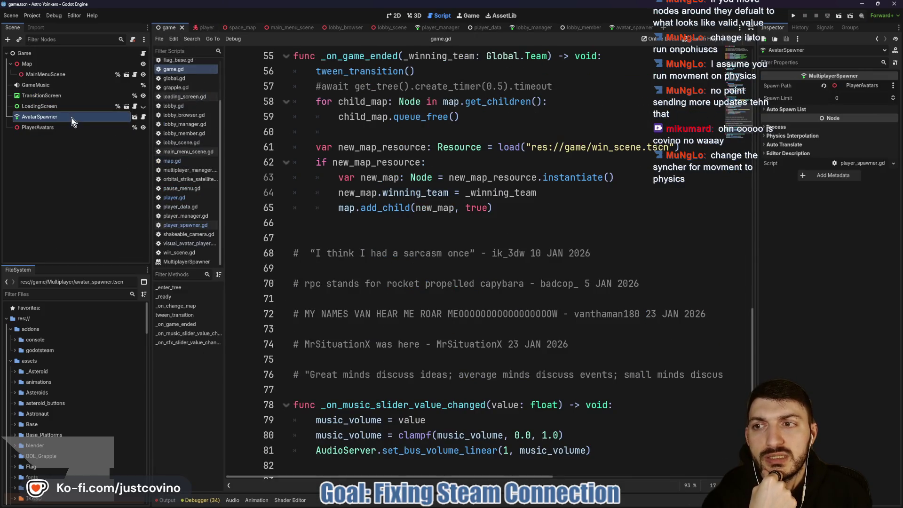
left_click(380, 27)
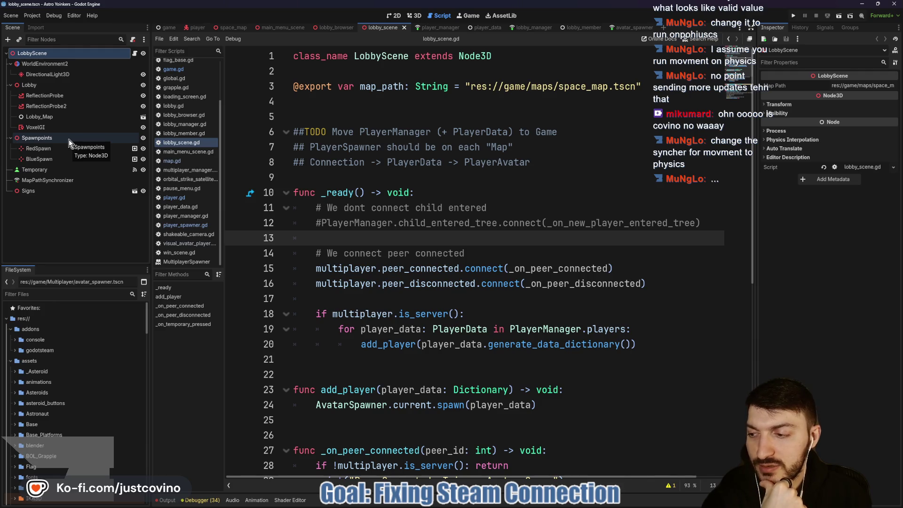
left_click(196, 28)
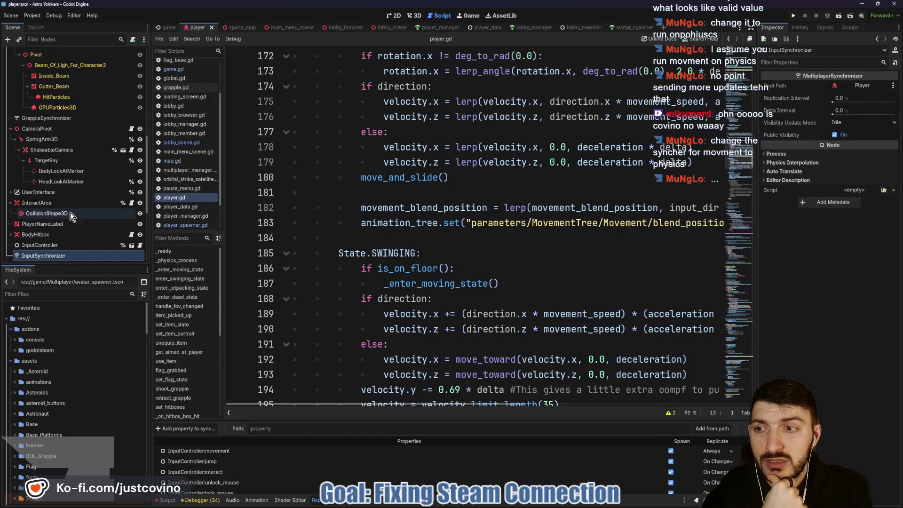
Select PlayerSynchronizer and enlarge its Replication list to show position and rotation
scroll(55, 190, "up", 8)
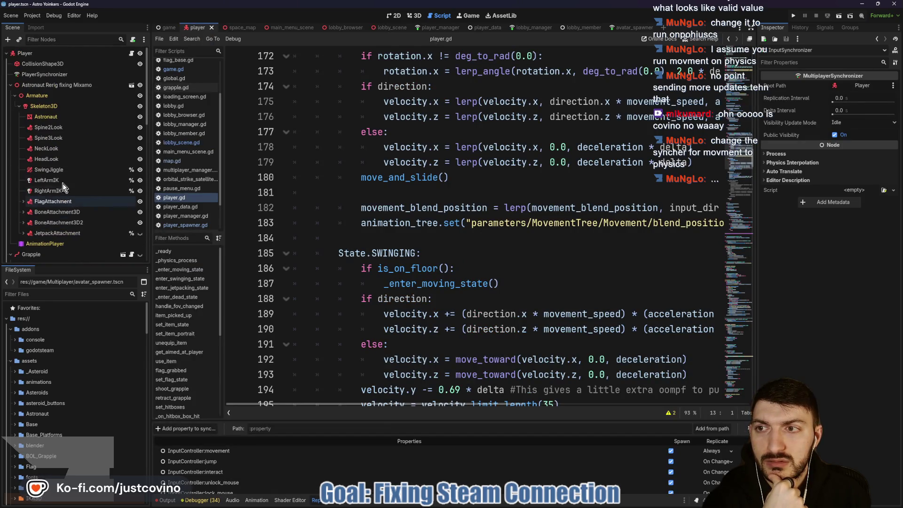
left_click(65, 74)
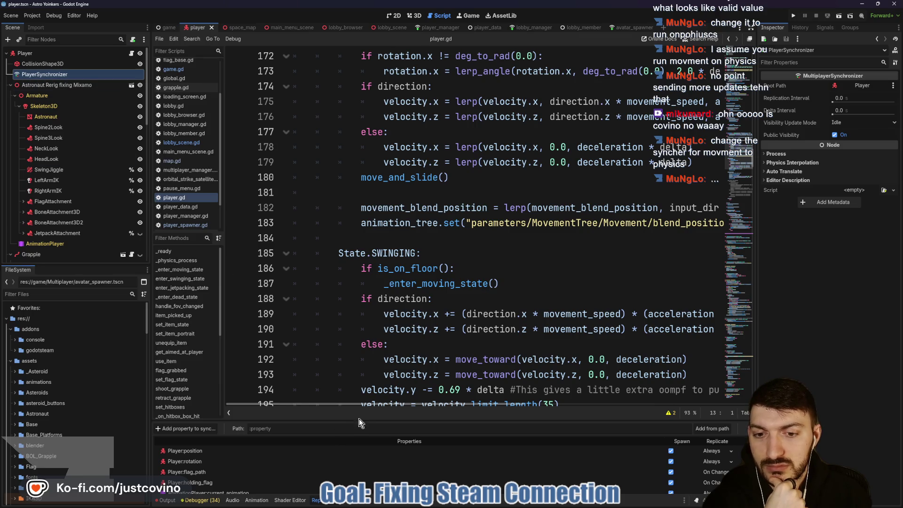
left_click_drag(359, 420, 352, 123)
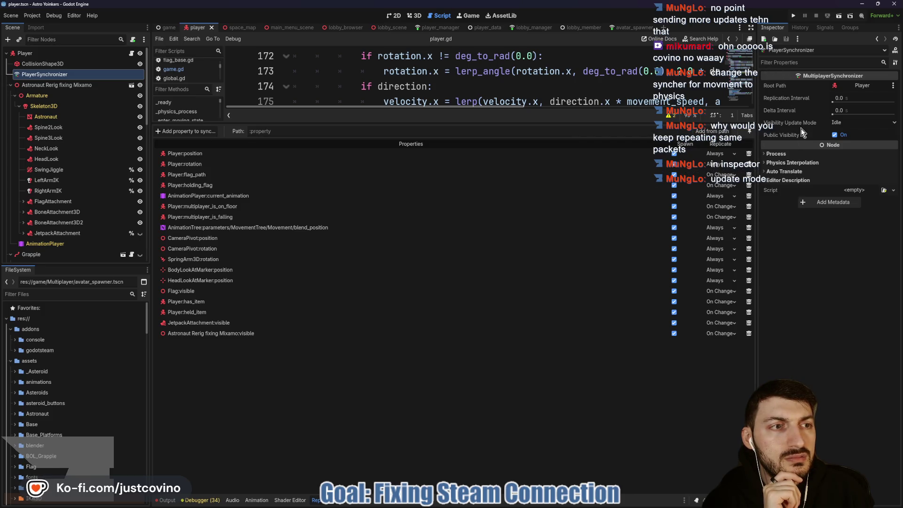
Set PlayerSynchronizer's Visibility Update Mode to Physics
mouse_move(800, 124)
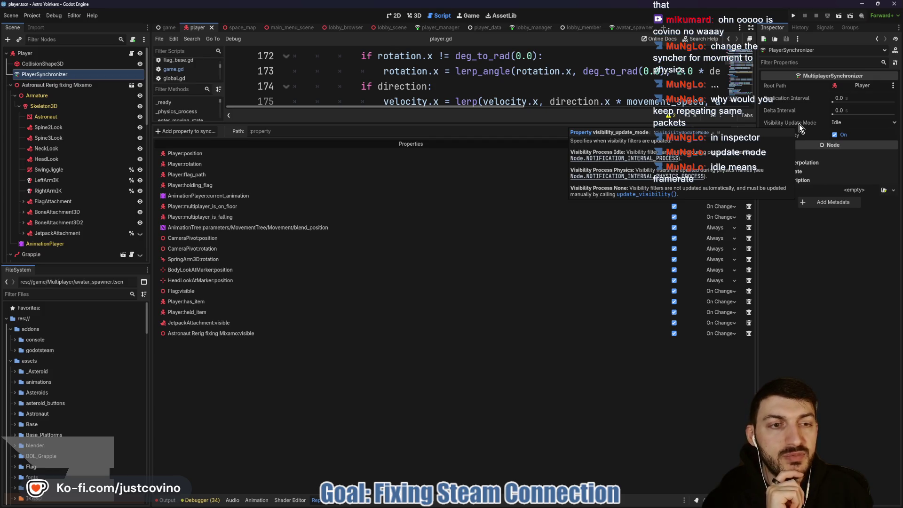
left_click(843, 122)
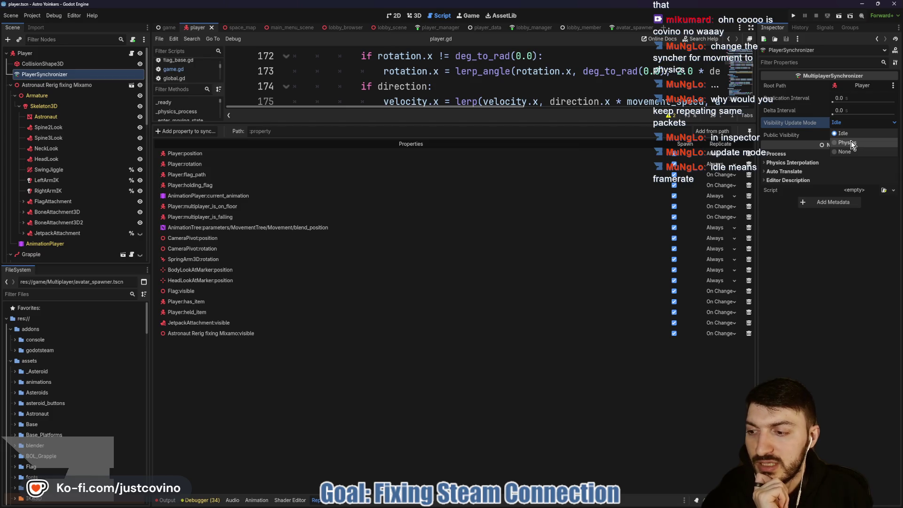
left_click(849, 143)
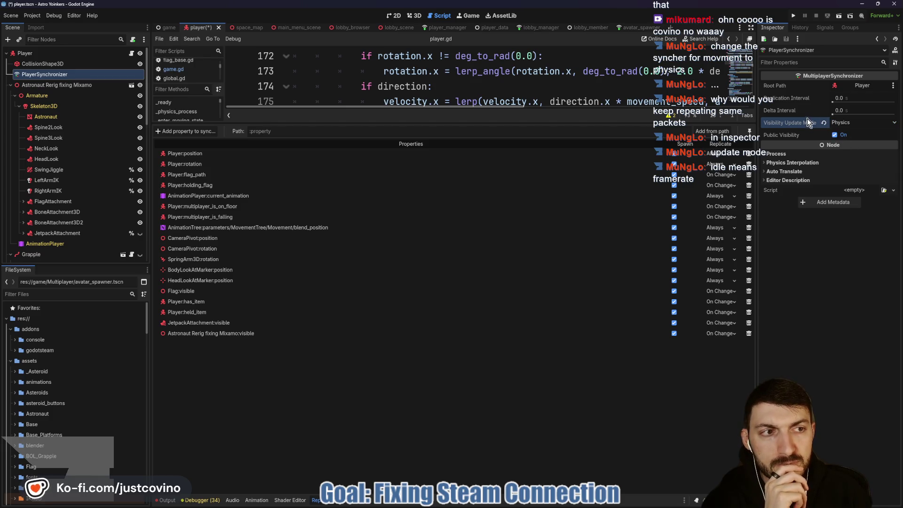
mouse_move(805, 125)
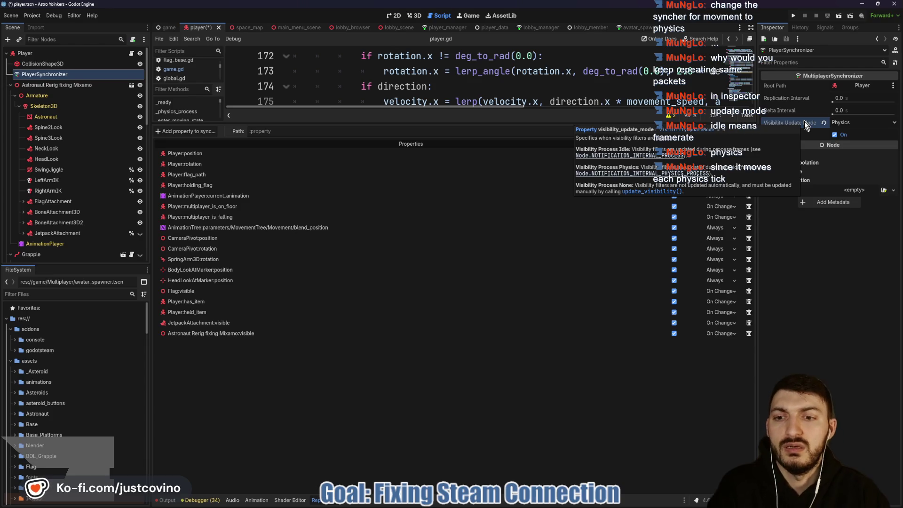
Select InputSynchronizer, save player.tscn and run the project's two game instances
scroll(79, 224, "down", 3)
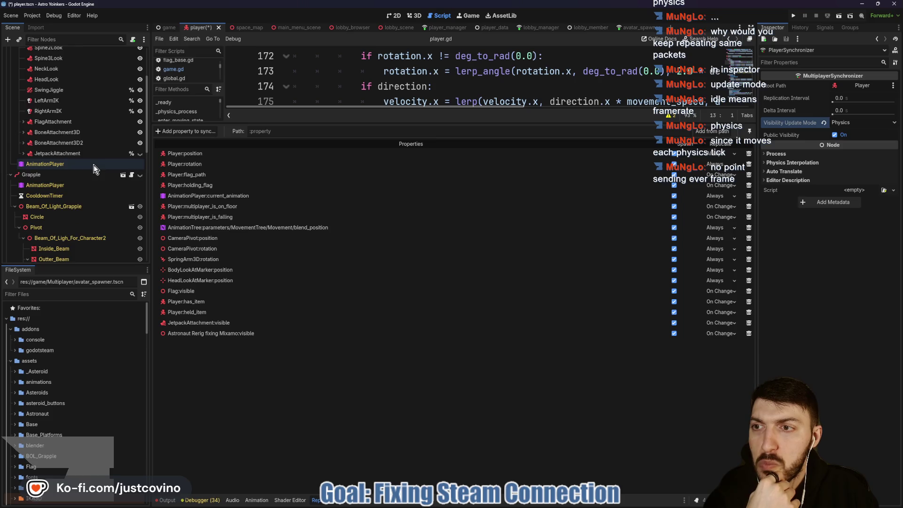
scroll(94, 165, "down", 5)
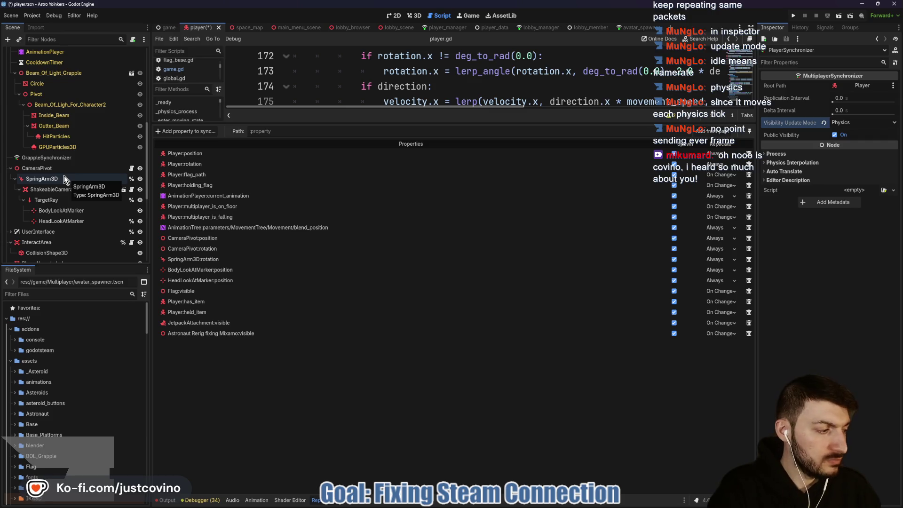
scroll(61, 190, "down", 5)
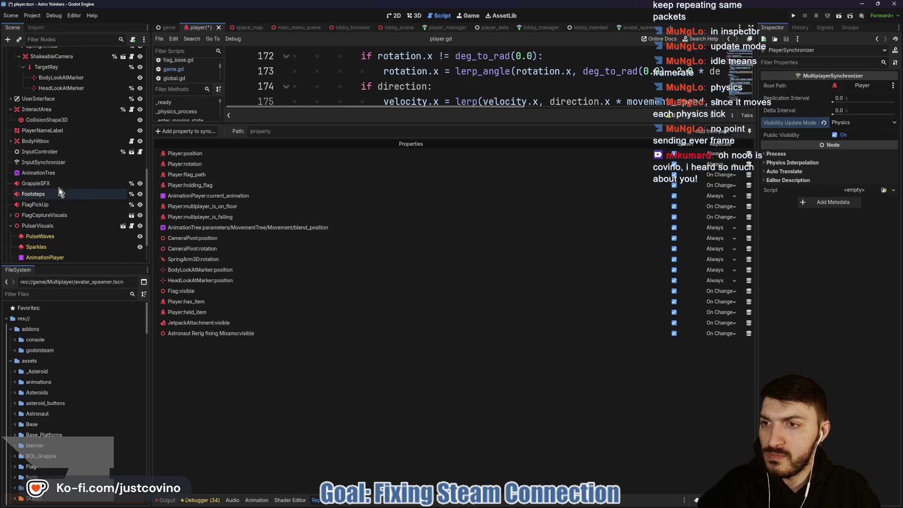
left_click(56, 161)
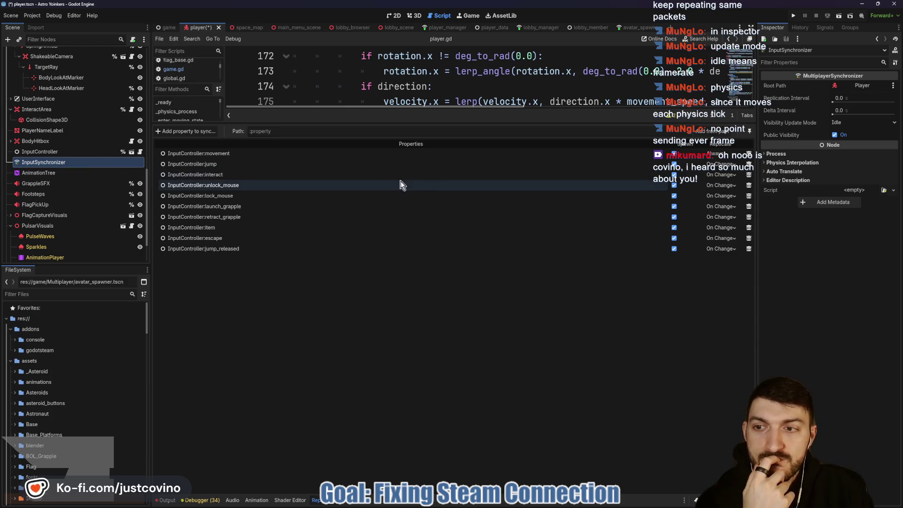
key("ctrl+s")
left_click(793, 15)
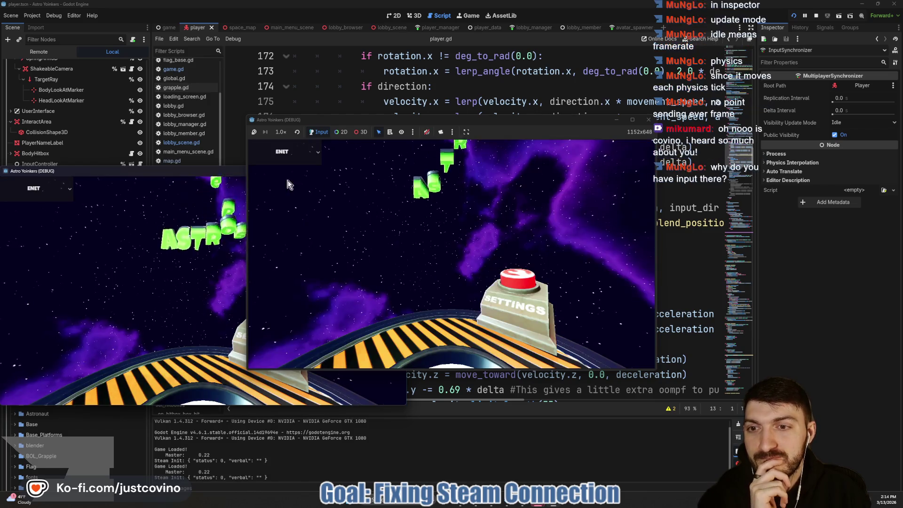
Move one game window to the left and host a lobby in it
left_click_drag(516, 121, 284, 132)
left_click(94, 226)
left_click(216, 239)
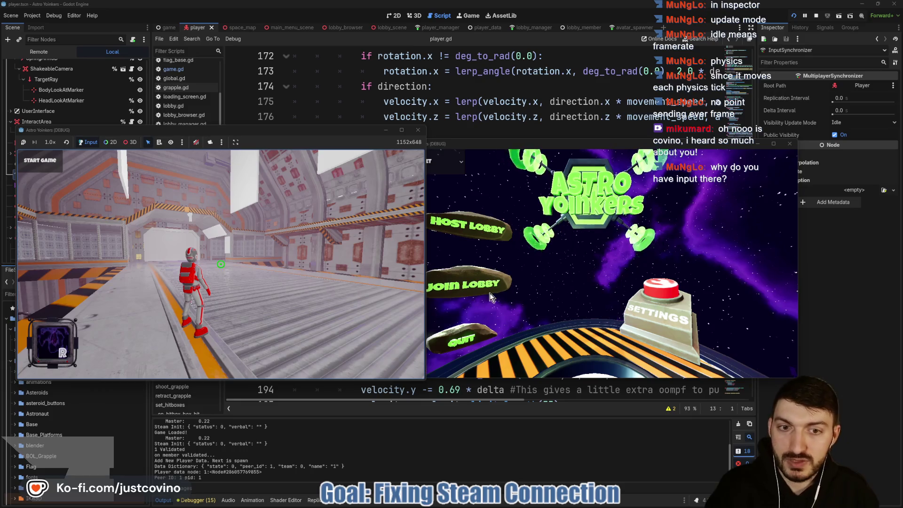
Join the first Fake Lobby from the other game, then stop both instances
left_click(468, 283)
left_click(611, 189)
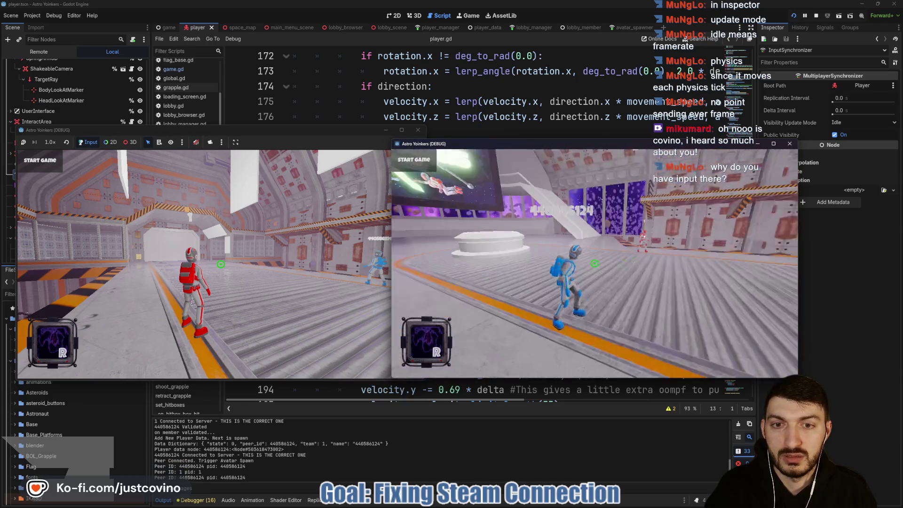
key("F8")
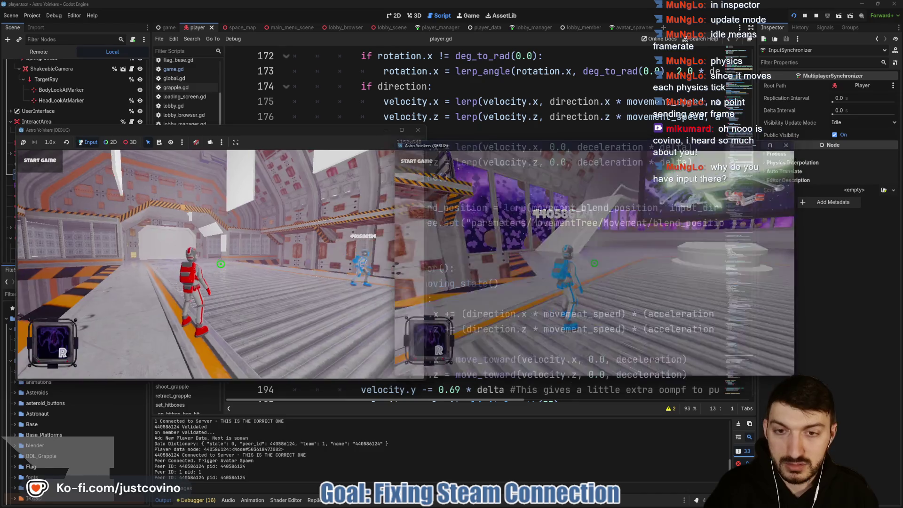
left_click(40, 151)
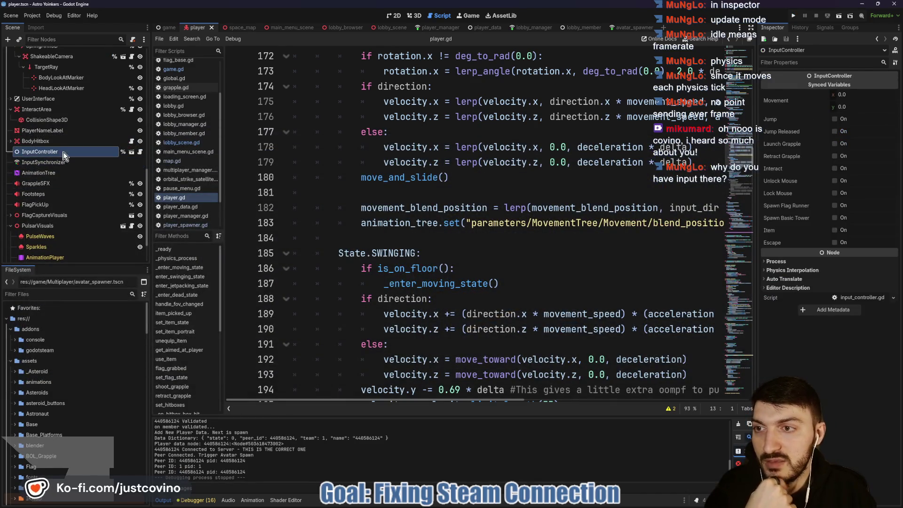
Open input_controller.gd from the InputController node and review it
left_click(140, 151)
scroll(394, 206, "up", 2)
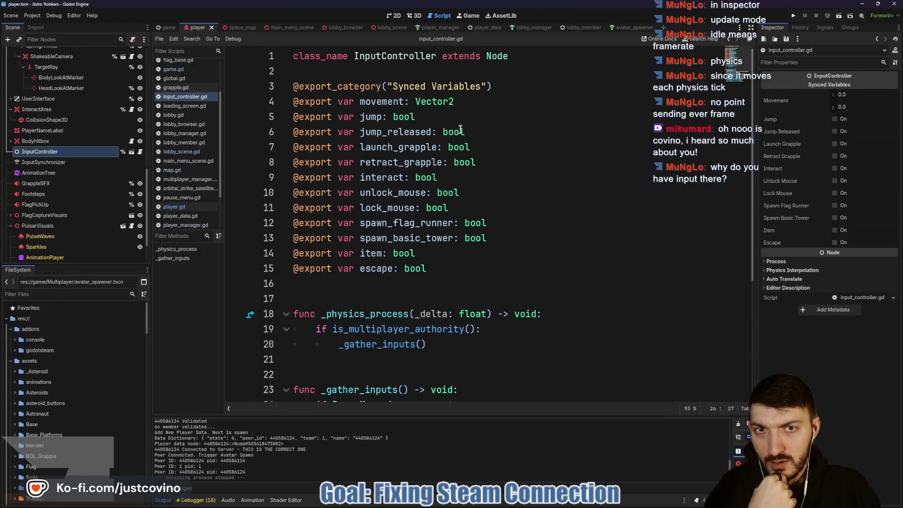
scroll(525, 209, "down", 5)
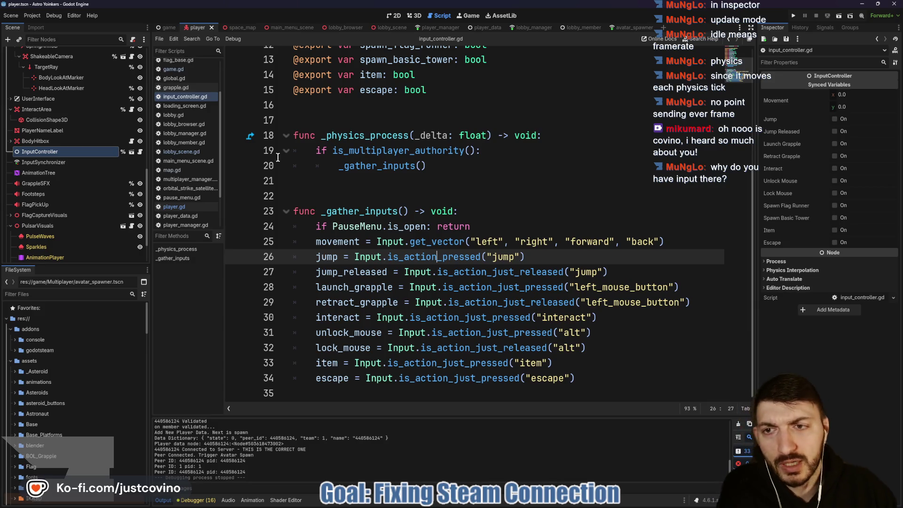
Set InputSynchronizer's Visibility Update Mode to Physics and save player.tscn
left_click(73, 162)
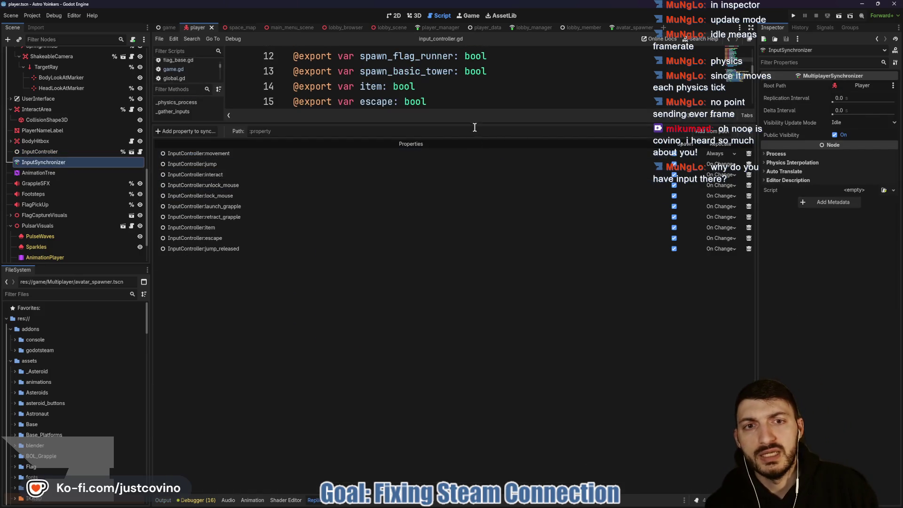
left_click_drag(475, 124, 478, 277)
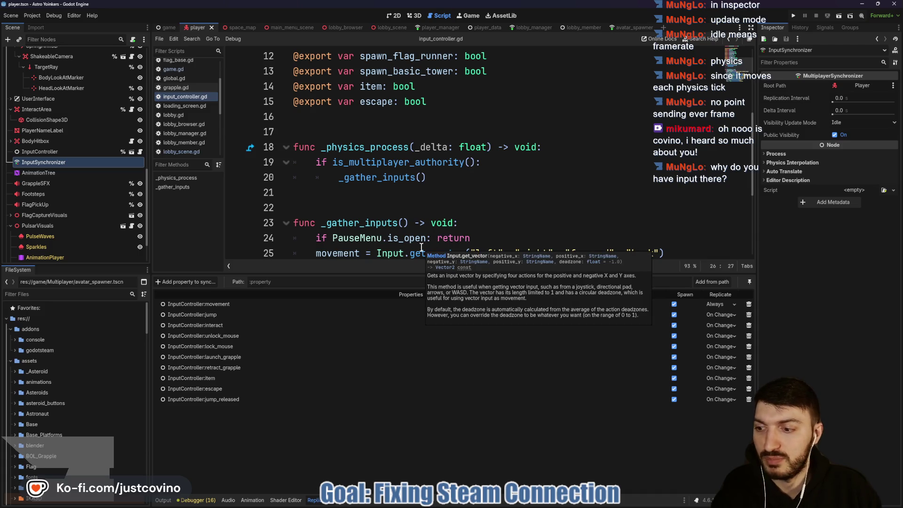
mouse_move(421, 247)
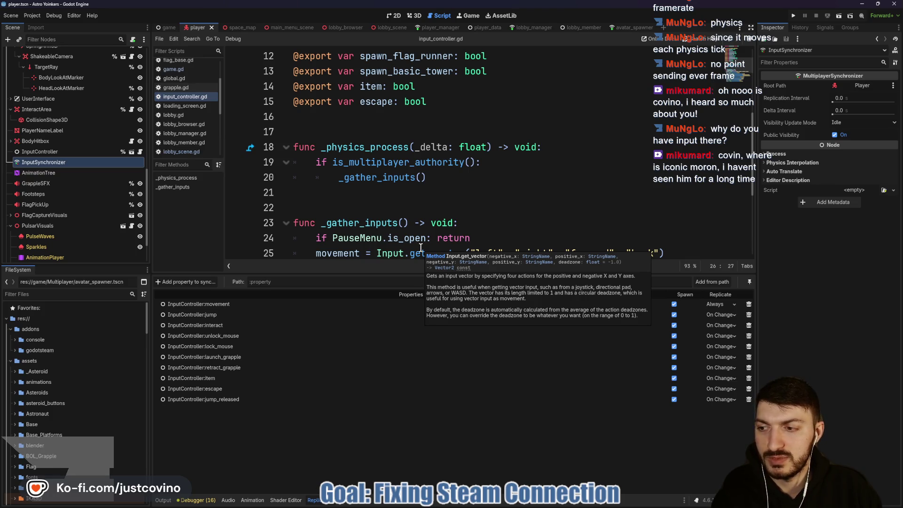
left_click(863, 123)
left_click(852, 146)
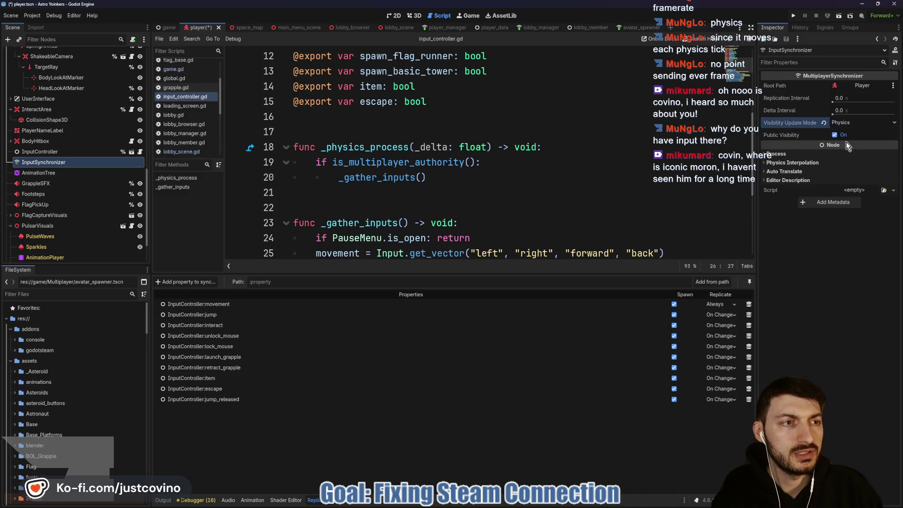
left_click(597, 173)
key("ctrl+s")
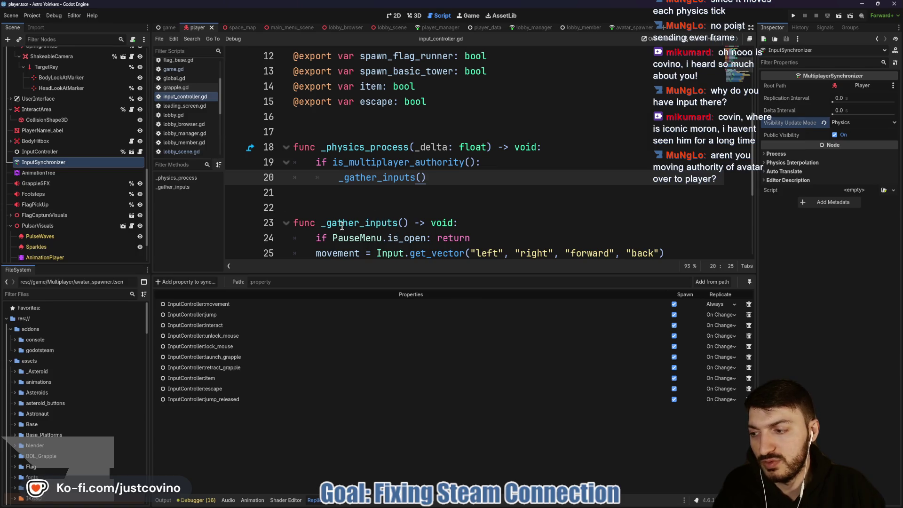
scroll(78, 201, "up", 10)
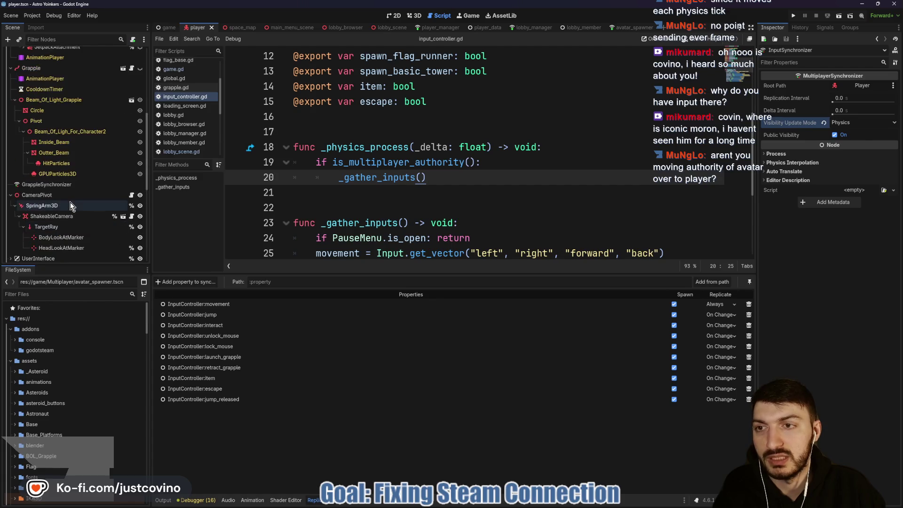
left_click(132, 53)
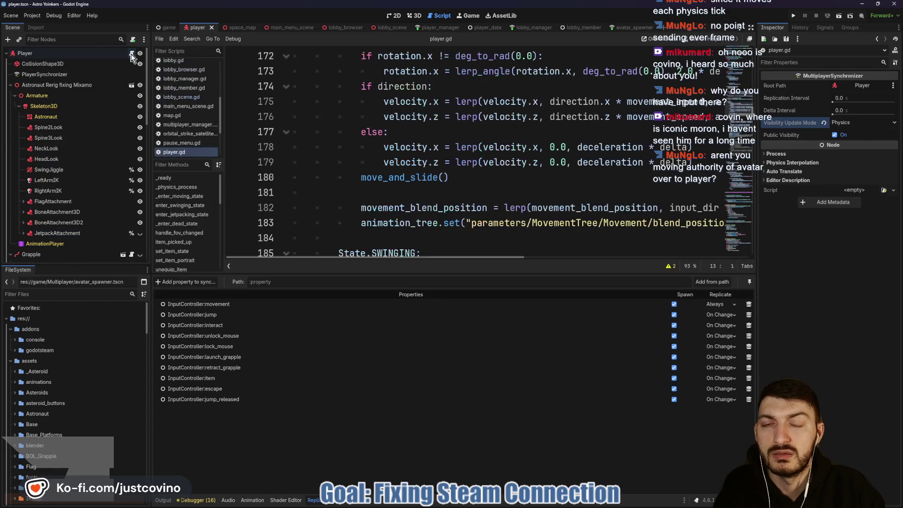
left_click_drag(425, 273, 416, 441)
scroll(448, 302, "up", 6)
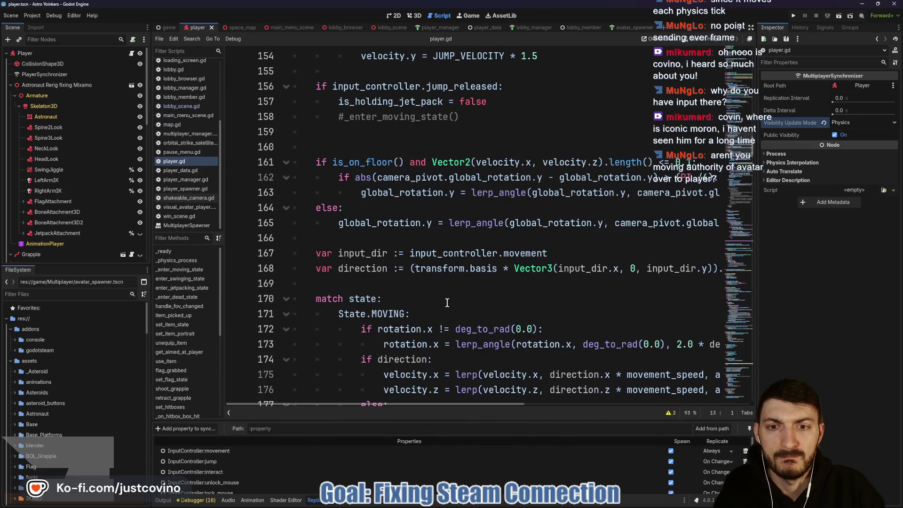
scroll(448, 302, "up", 5)
scroll(447, 302, "up", 5)
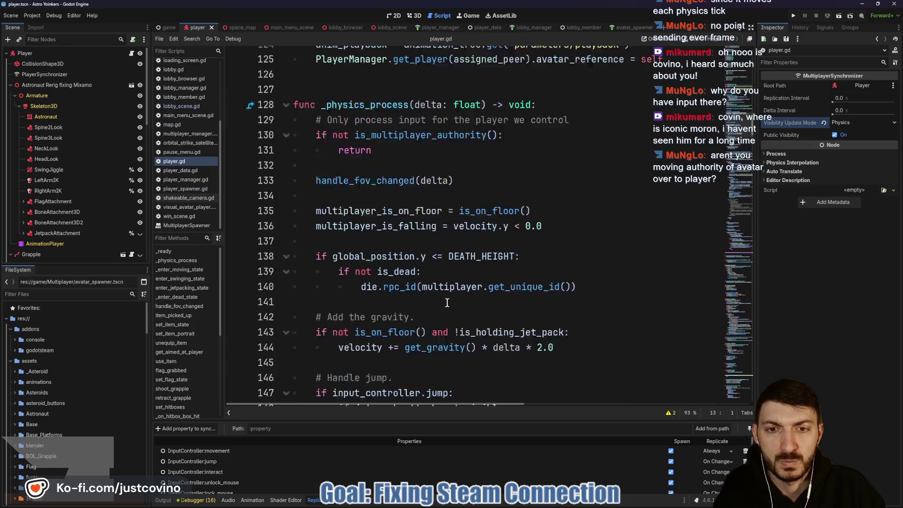
scroll(430, 296, "up", 3)
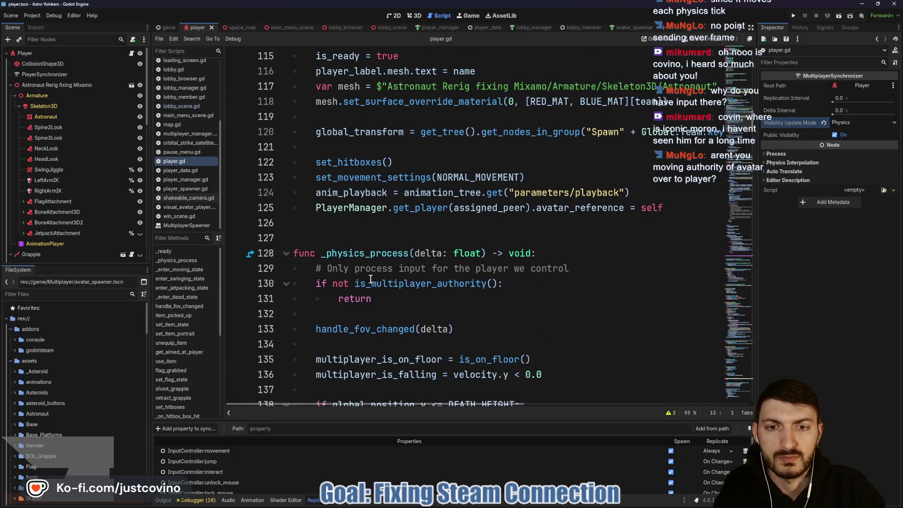
left_click_drag(388, 296, 277, 281)
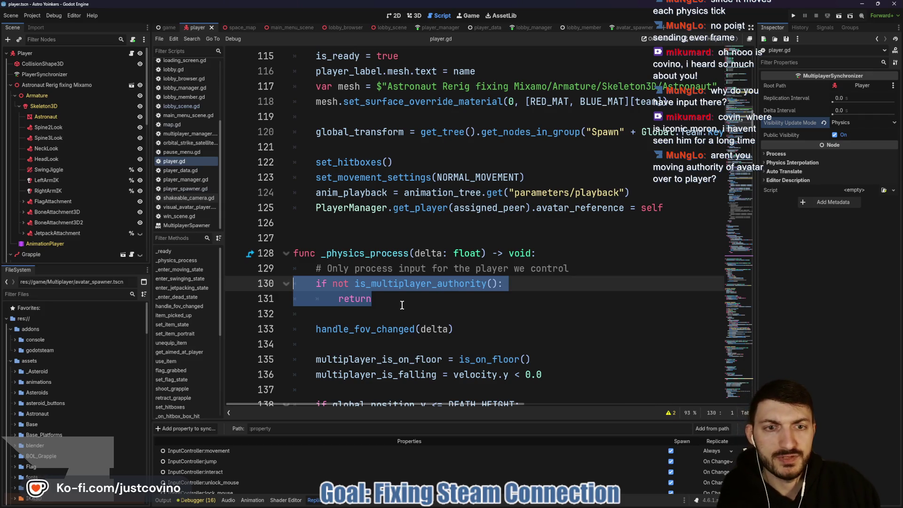
scroll(400, 302, "up", 4)
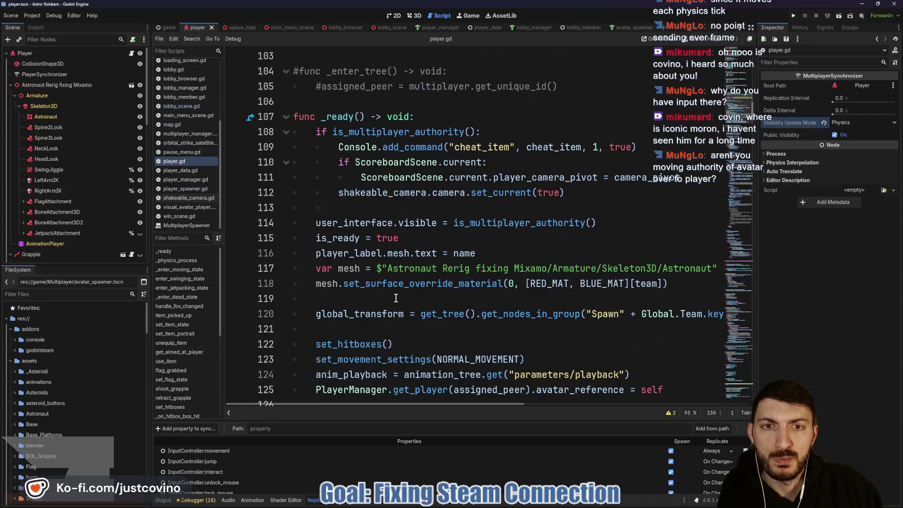
scroll(393, 296, "down", 5)
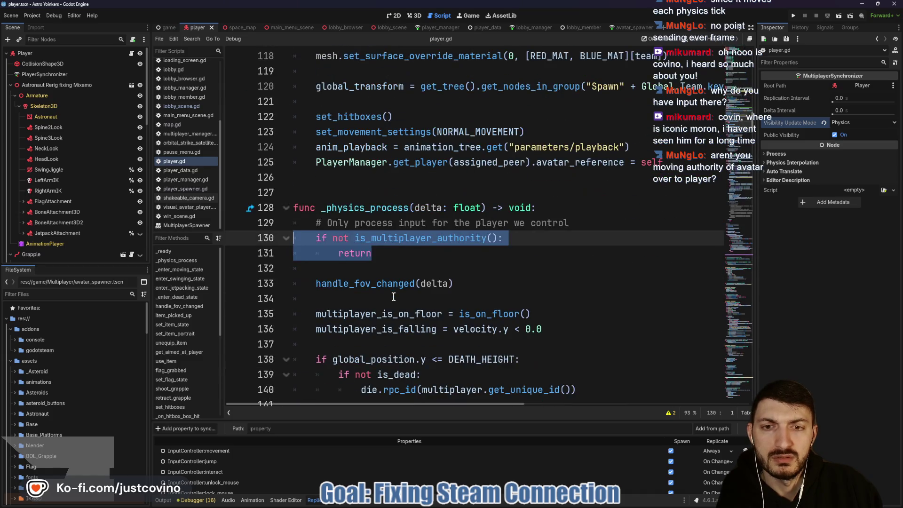
scroll(60, 247, "down", 10)
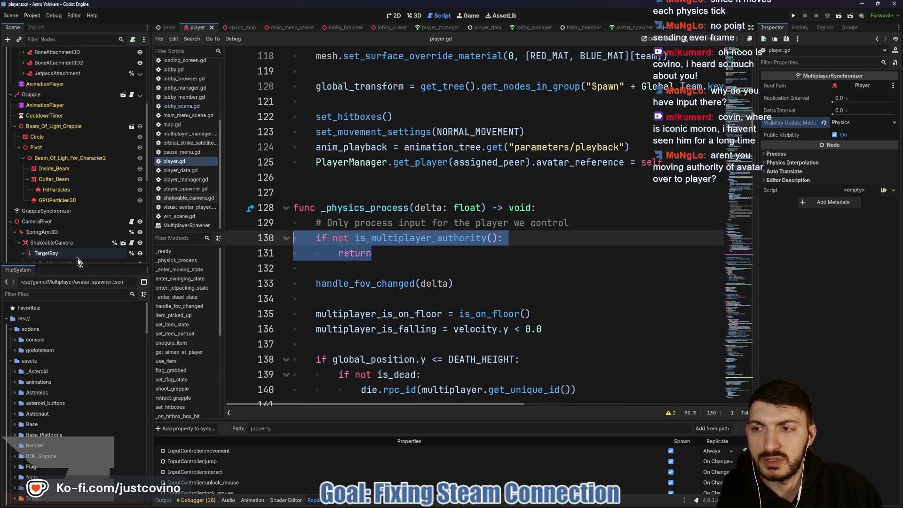
left_click(51, 108)
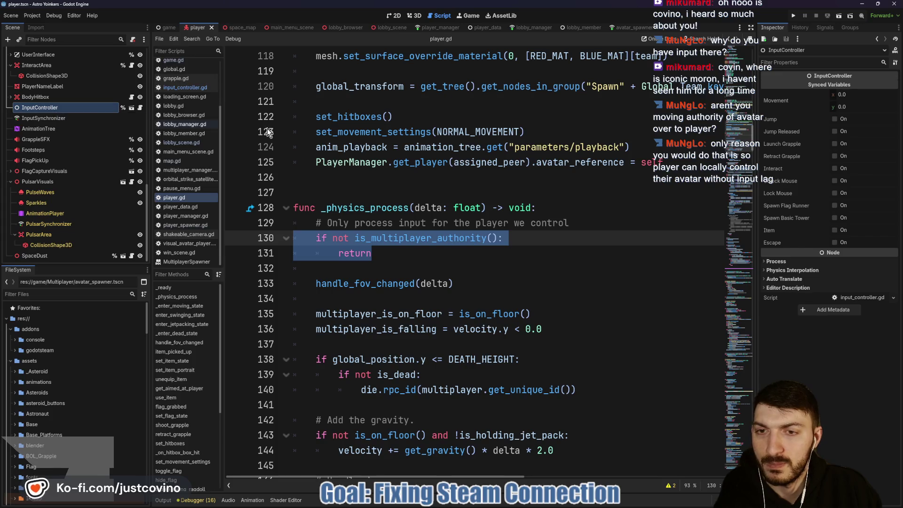
left_click(421, 190)
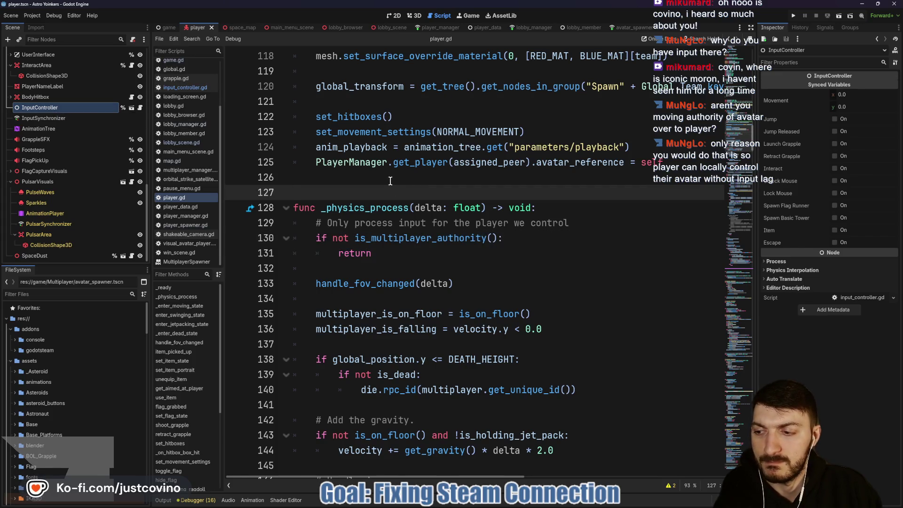
left_click(790, 17)
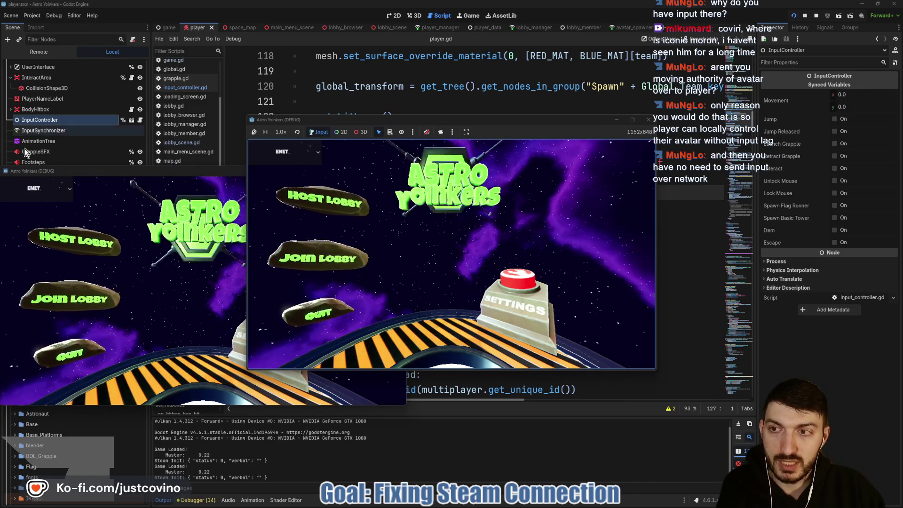
key("F8")
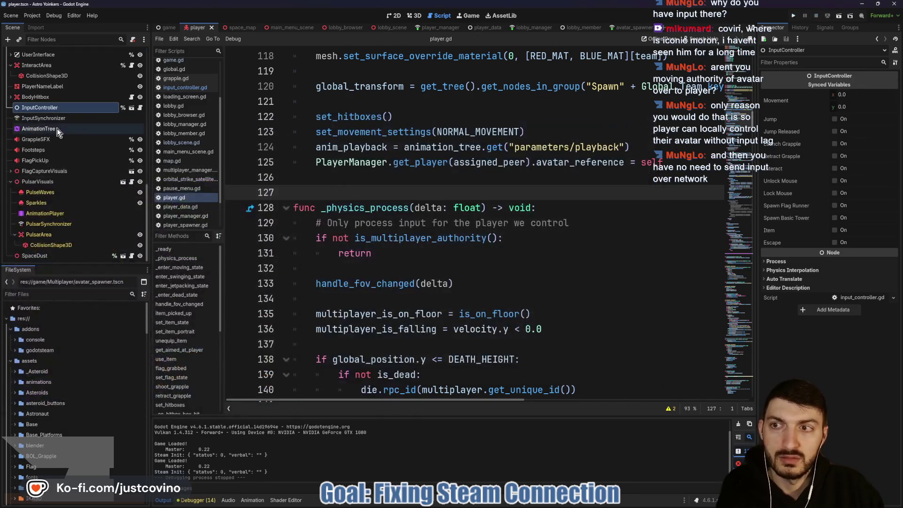
left_click(44, 118)
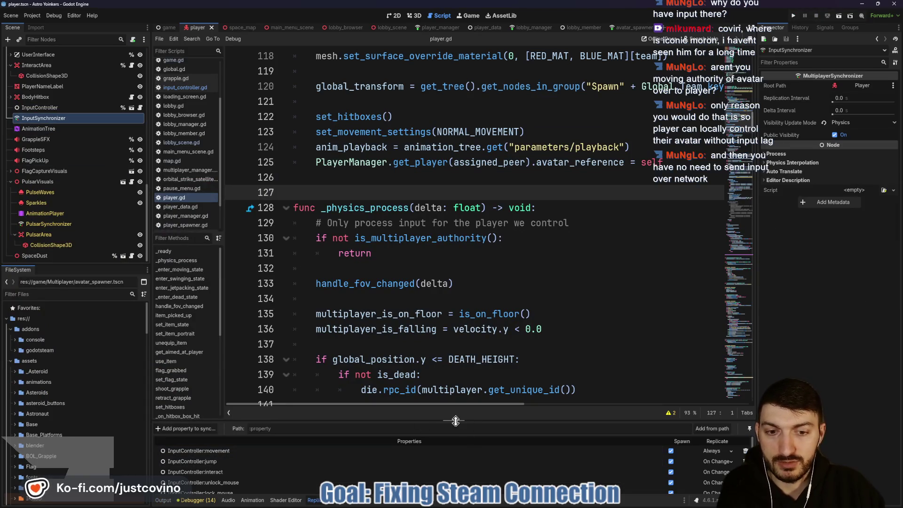
Raise the Replication panel to show all ten InputController properties, then trim it slightly
left_click_drag(455, 421, 455, 229)
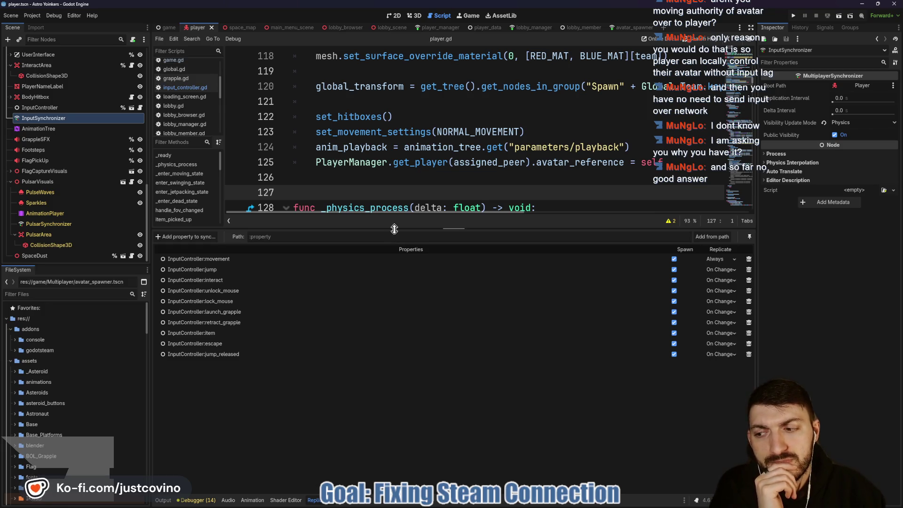
mouse_move(394, 229)
left_mouse_down()
mouse_move(394, 277)
mouse_move(394, 253)
left_mouse_up()
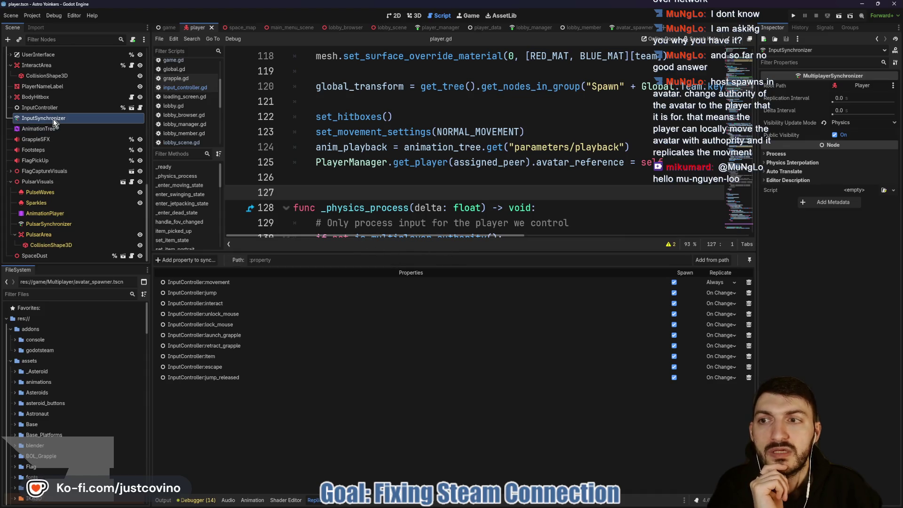
Select the InputController node and open input_controller.gd in the script editor
left_click(35, 107)
left_click(39, 118)
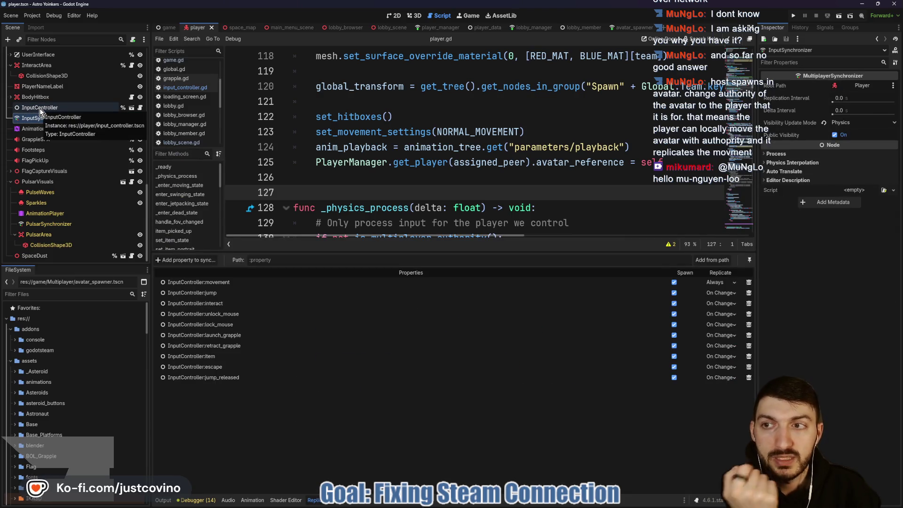
left_click(40, 108)
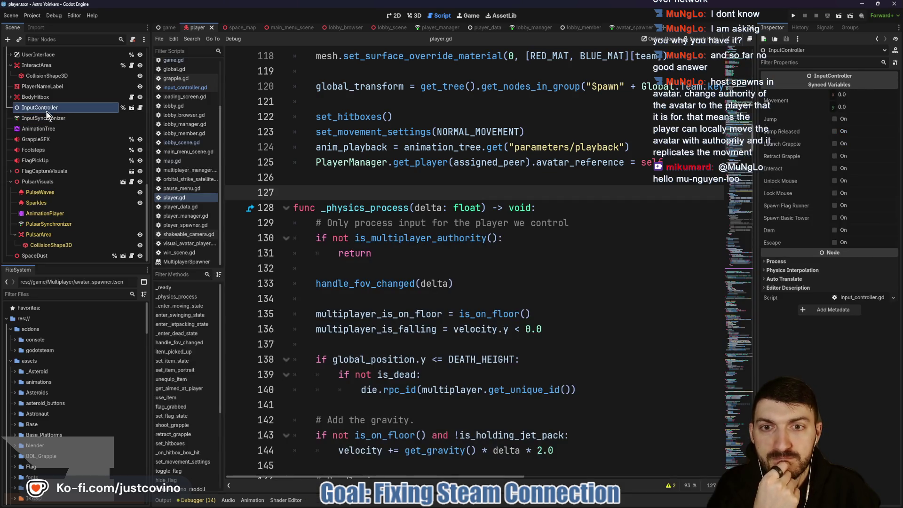
left_click(140, 107)
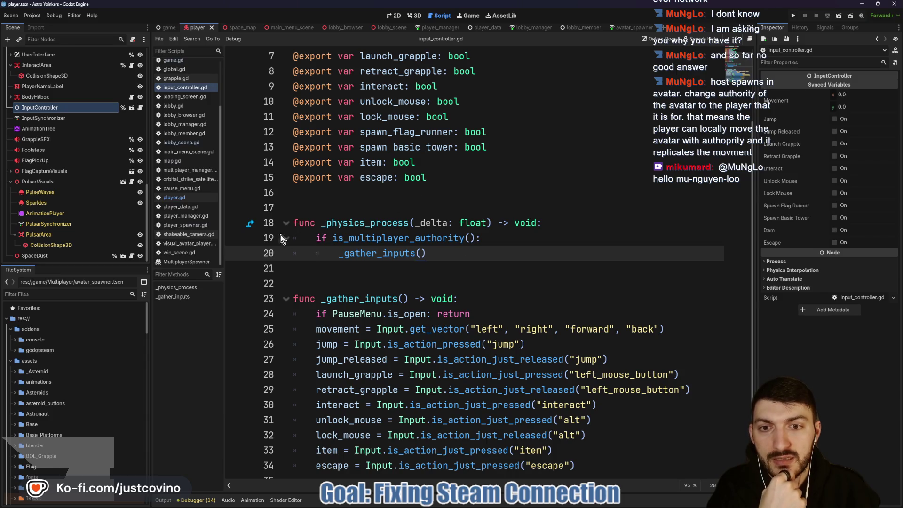
Delete the InputSynchronizer node from the player scene and run the project
left_click(58, 118)
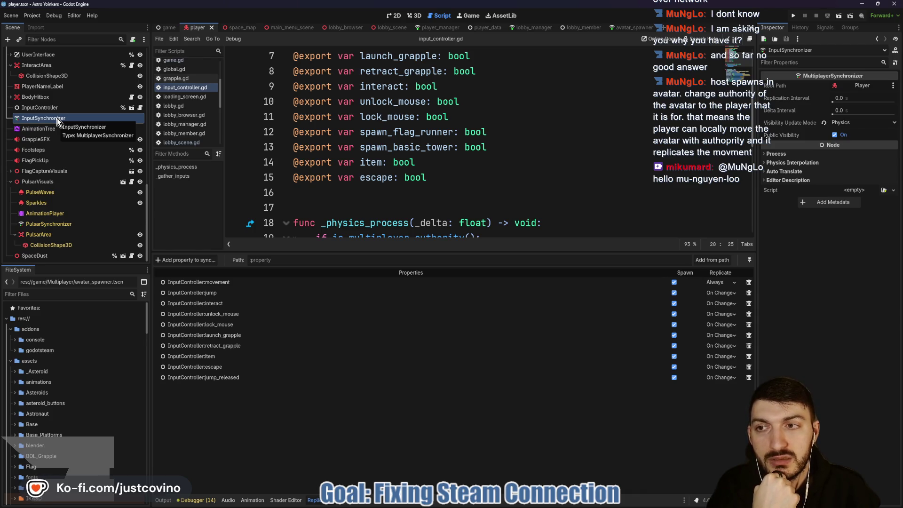
key("Delete")
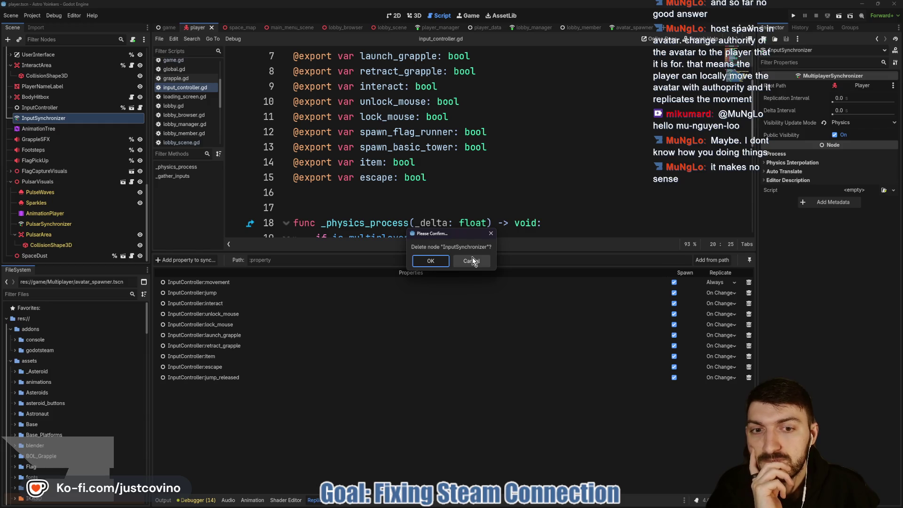
left_click(427, 263)
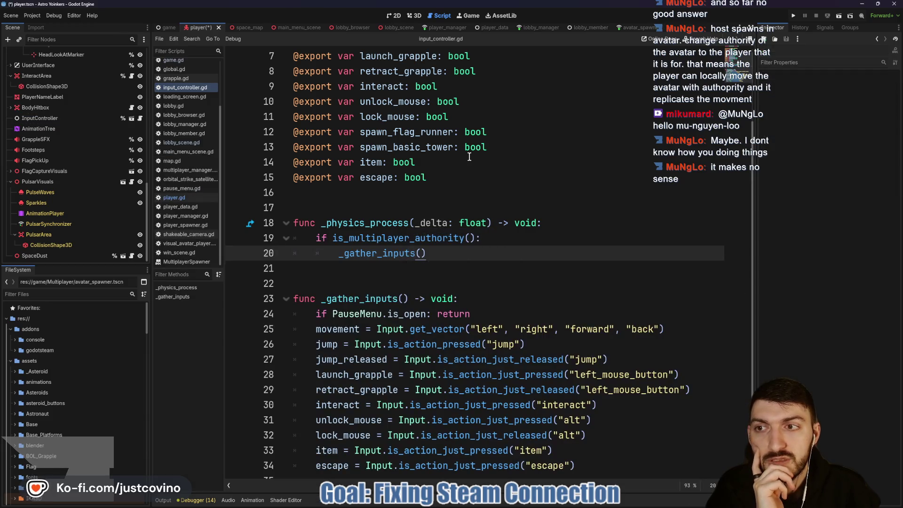
left_click(792, 15)
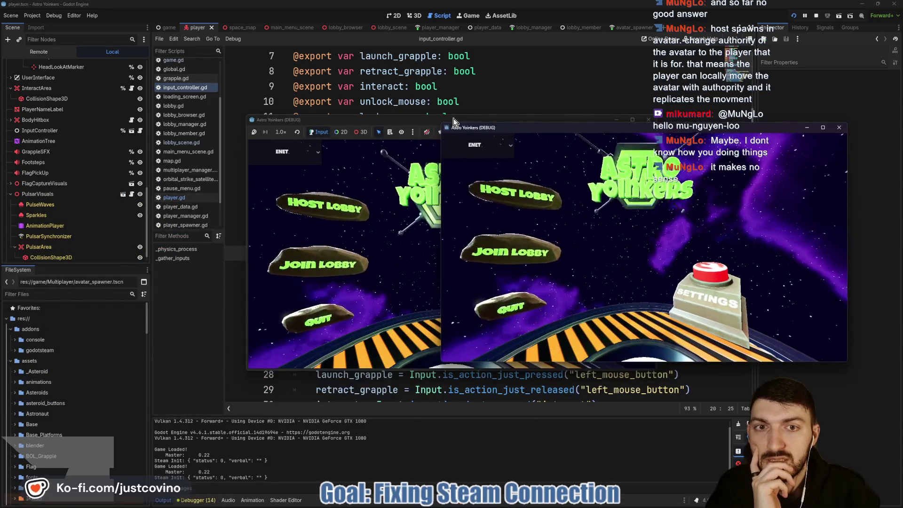
Host a lobby in the first game, then jump and fire the grapple at a wall
left_click(91, 222)
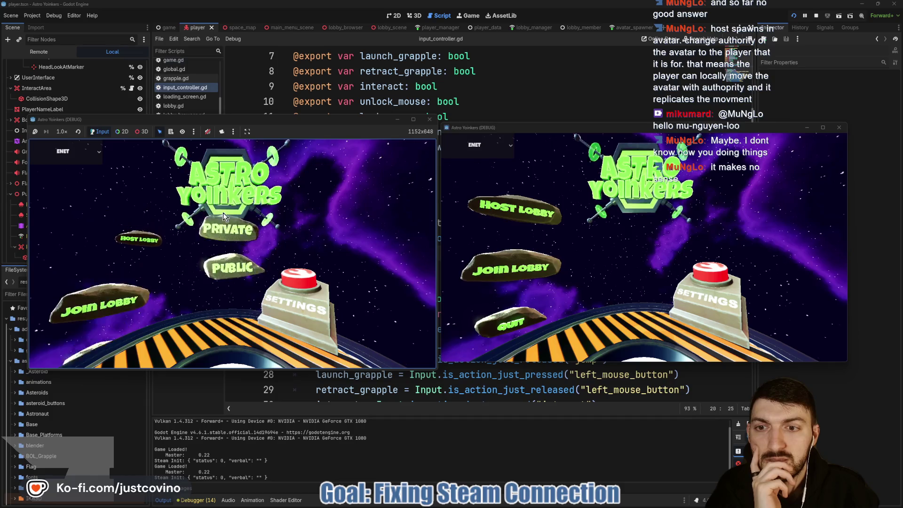
left_click(225, 213)
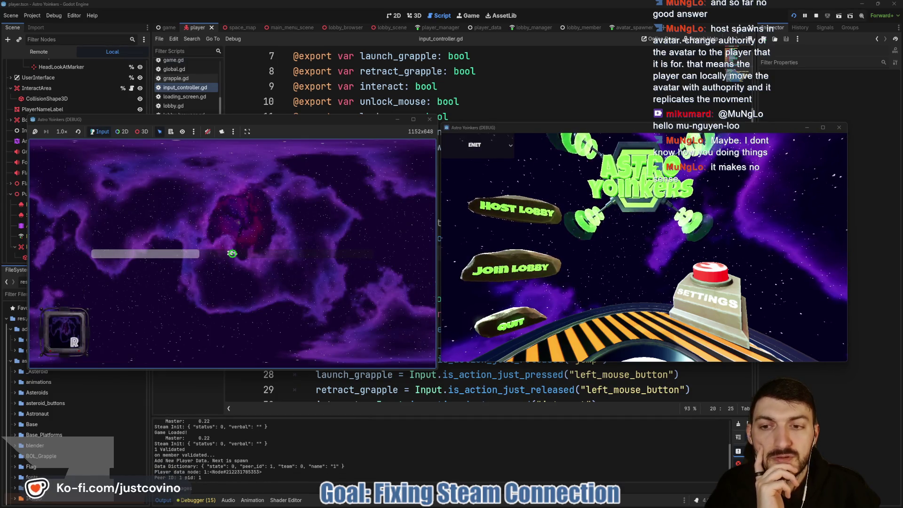
key("space")
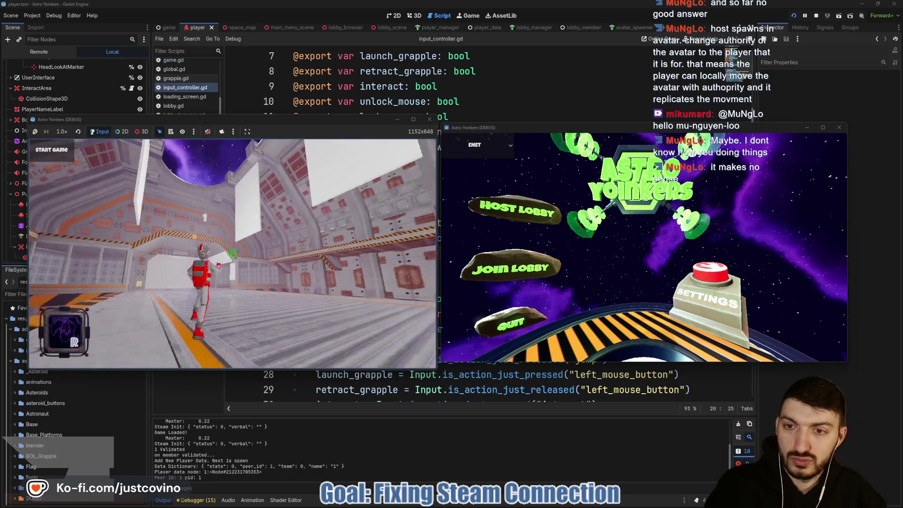
left_click(233, 253)
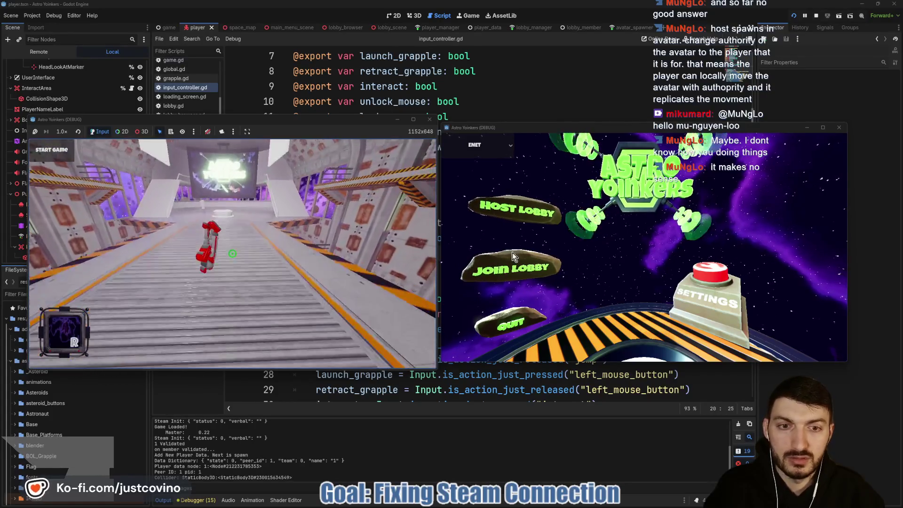
Join the lobby from the second game and walk the blue player along the walkway
left_click(510, 268)
left_click(692, 172)
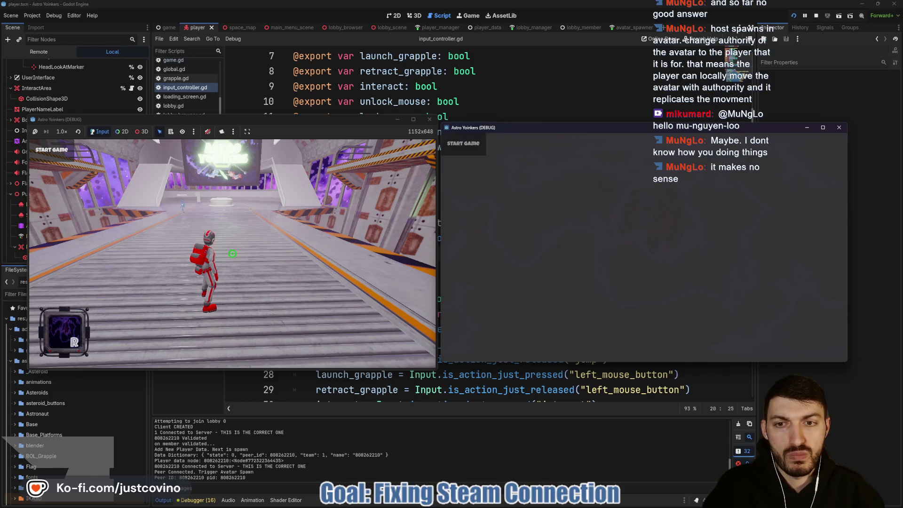
key("w")
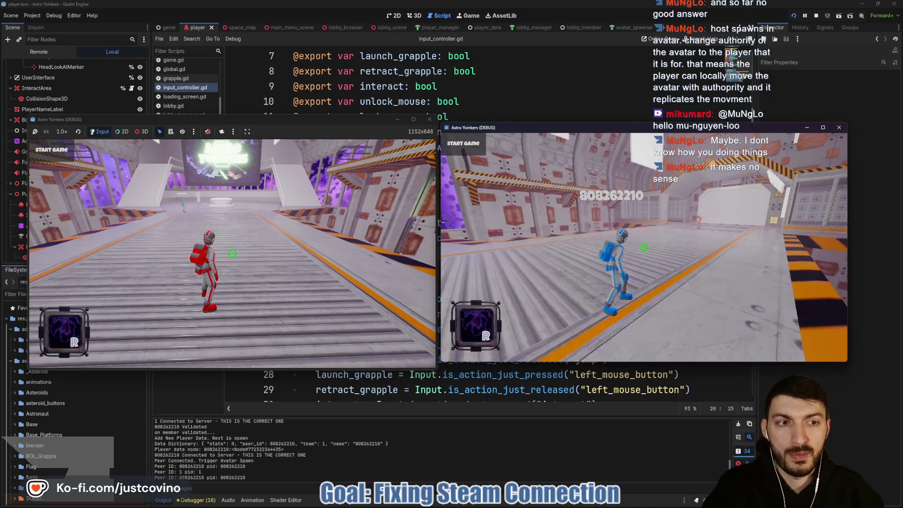
key("w")
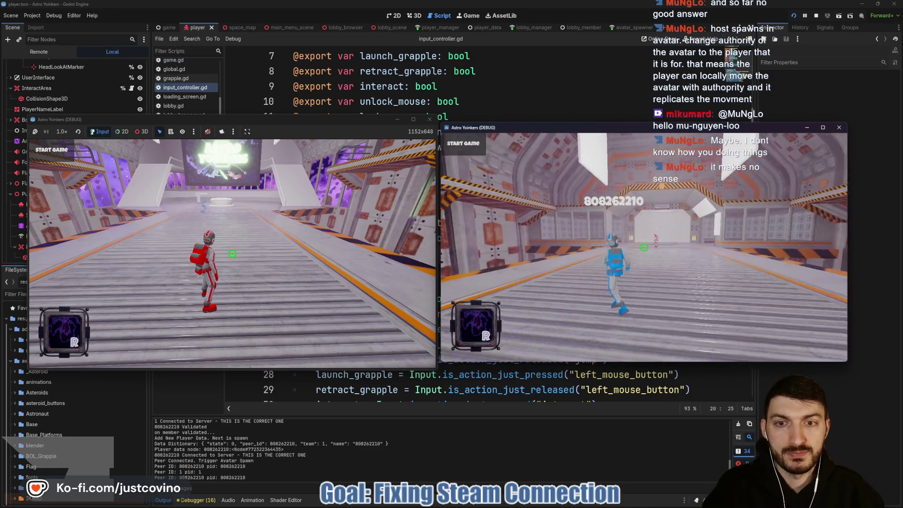
left_click(644, 247)
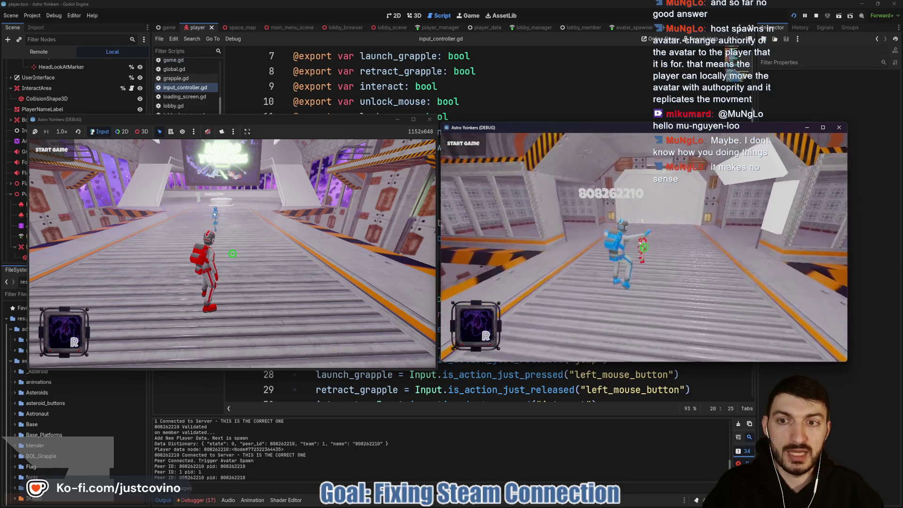
key("s")
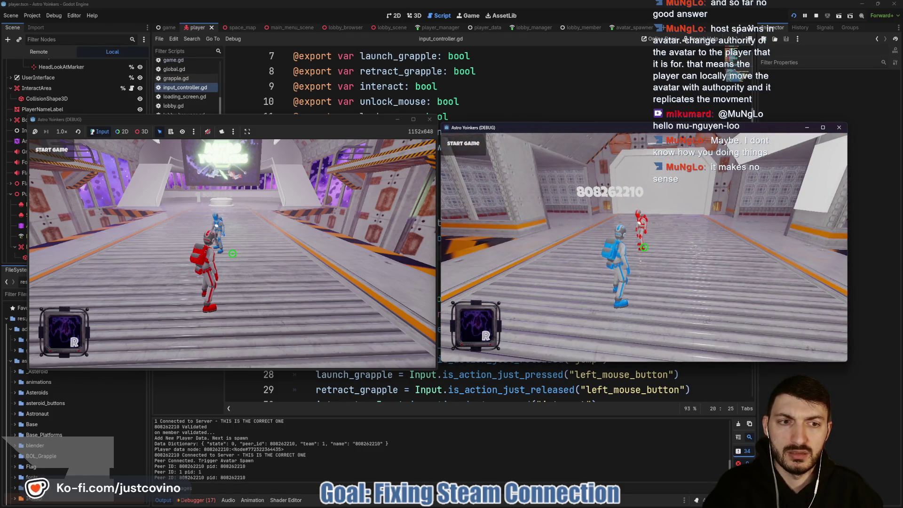
key("s")
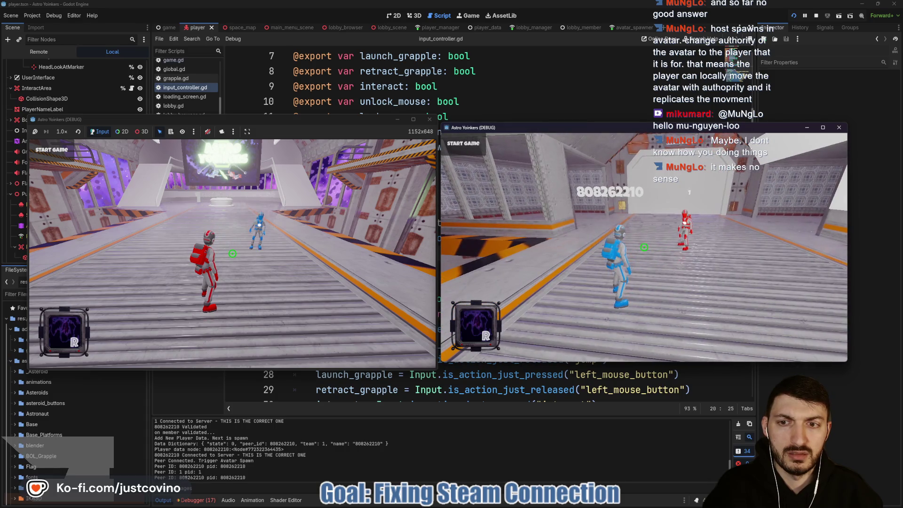
key("w")
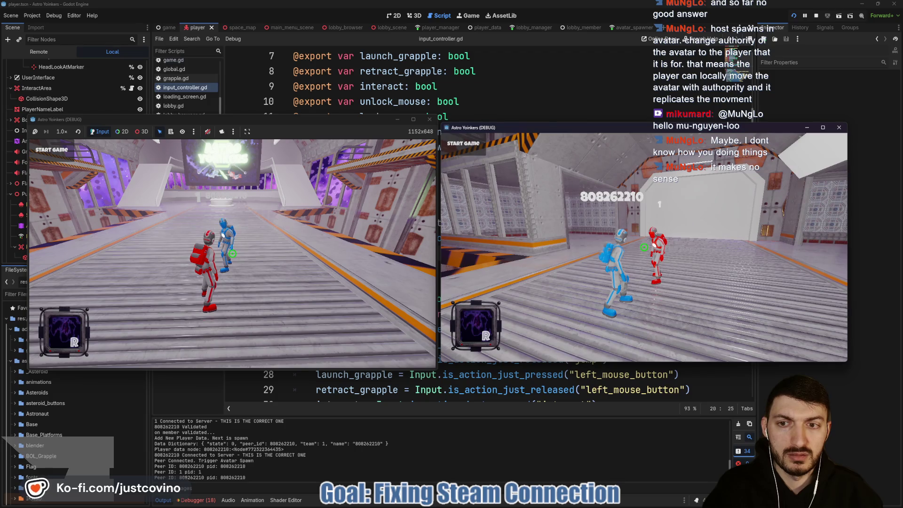
Fire the blue player's grapple again, then stop both games and show debugger errors
mouse_move(645, 247)
key("s")
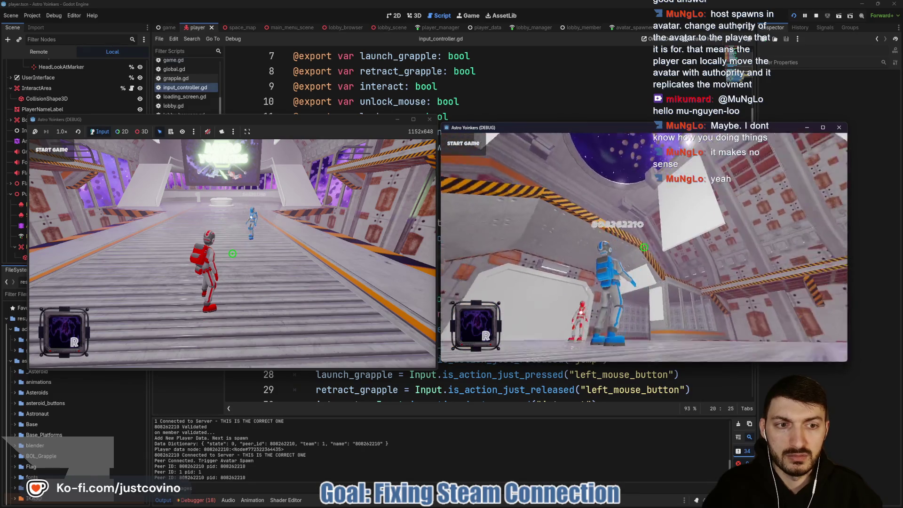
left_click(644, 247)
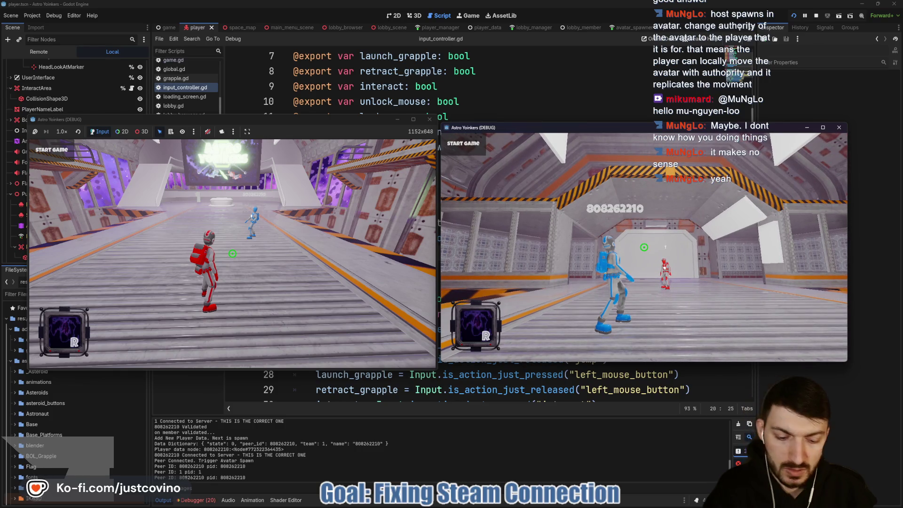
key("F8")
left_click(198, 500)
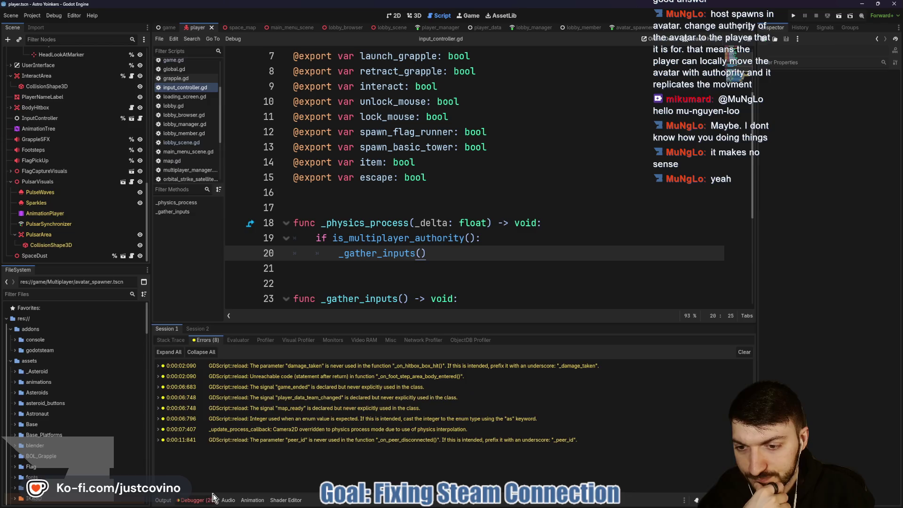
View the Session 2 errors in the debugger
left_click(197, 329)
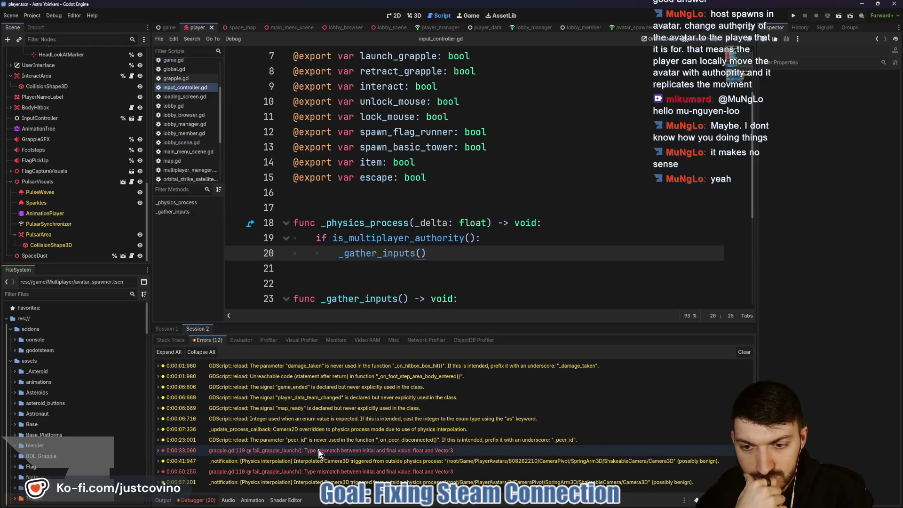
mouse_move(312, 453)
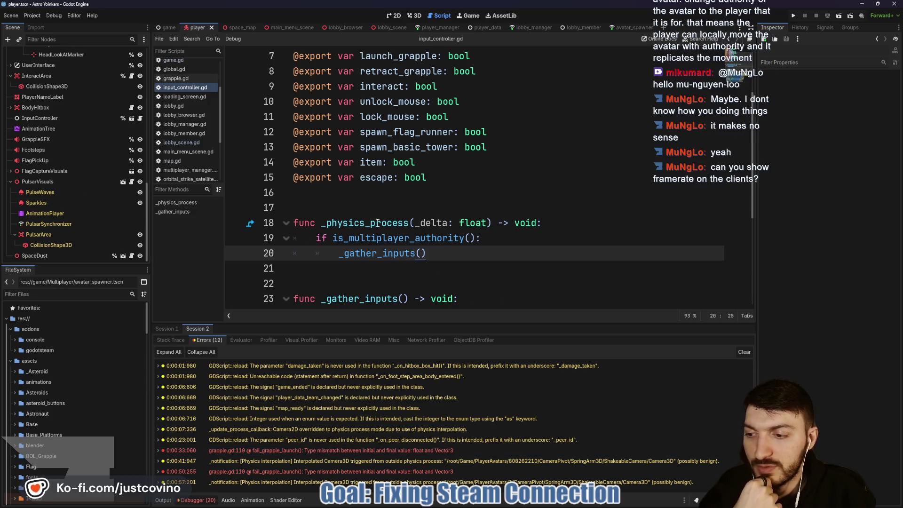
left_click(294, 207)
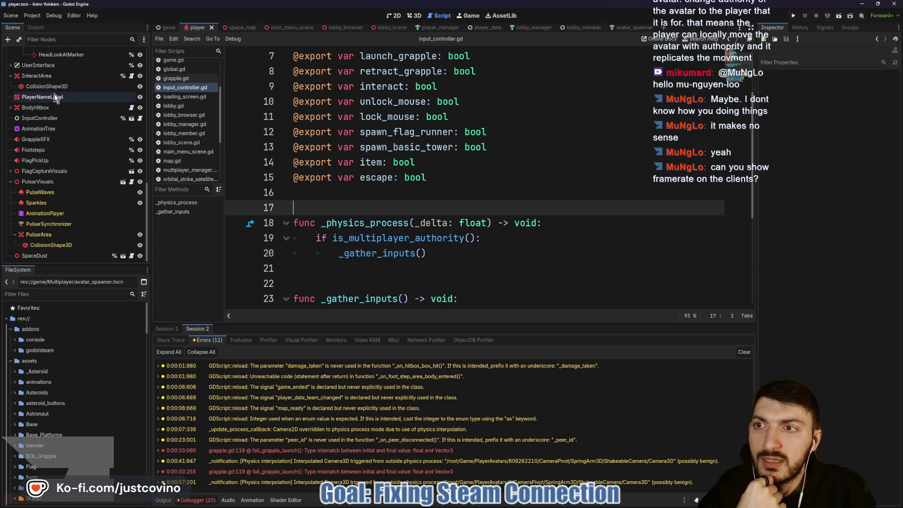
Inspect the Grapple and TargetRay nodes' properties in the Inspector
scroll(60, 177, "up", 7)
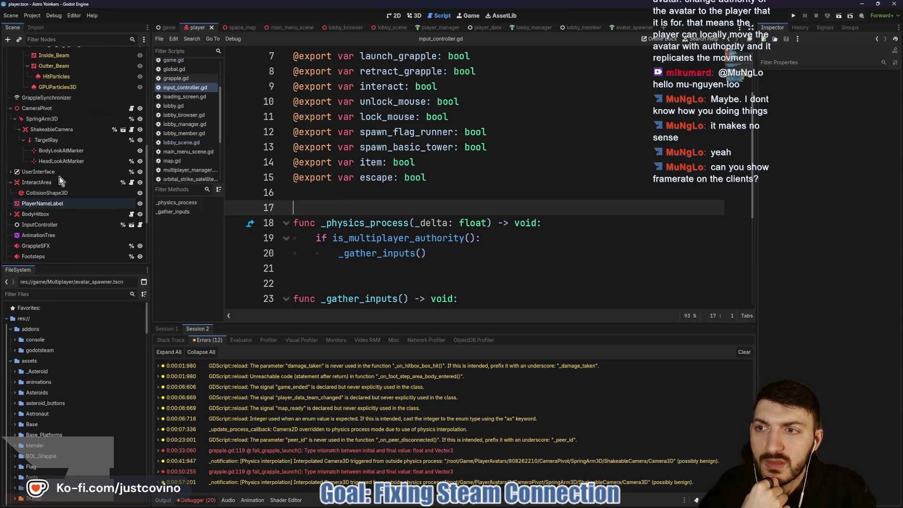
left_click(46, 142)
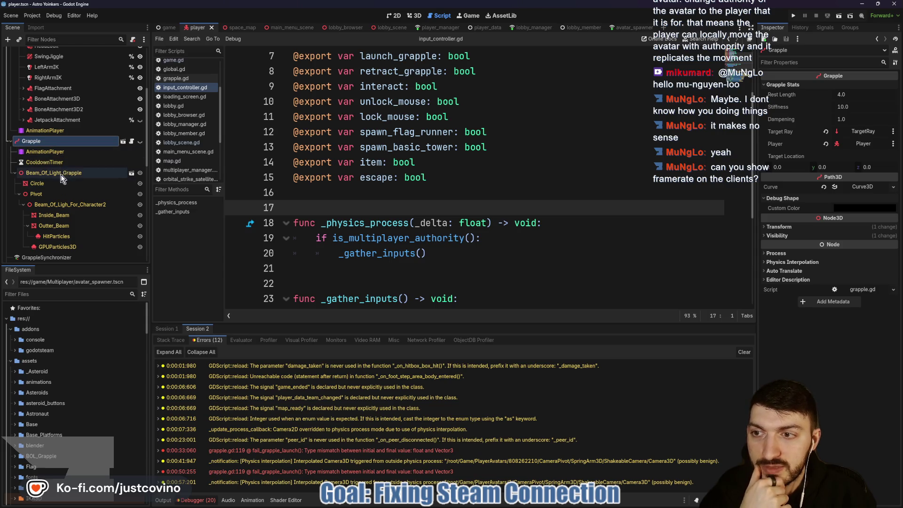
scroll(64, 162, "up", 5)
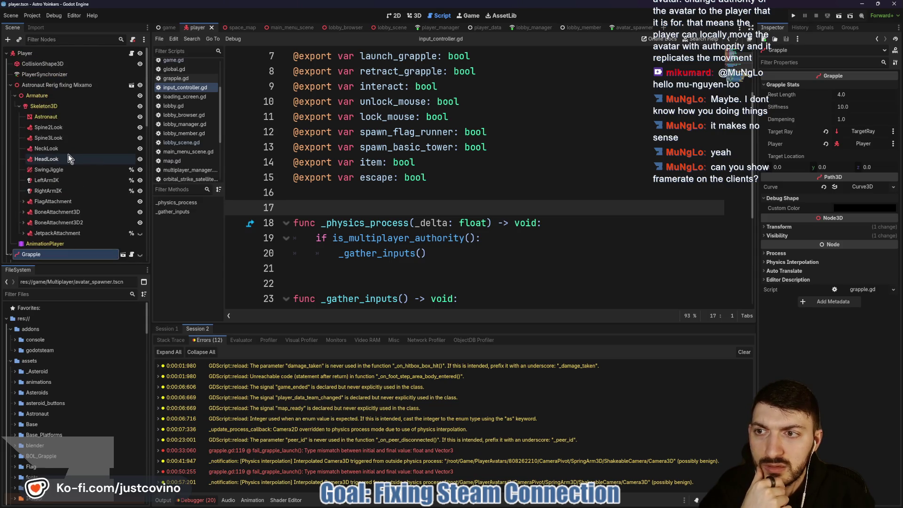
scroll(68, 160, "down", 8)
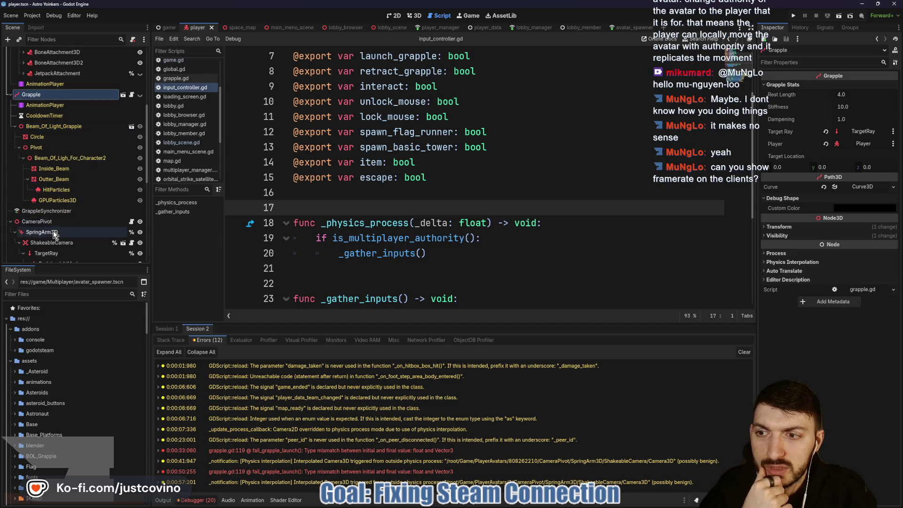
left_click(47, 227)
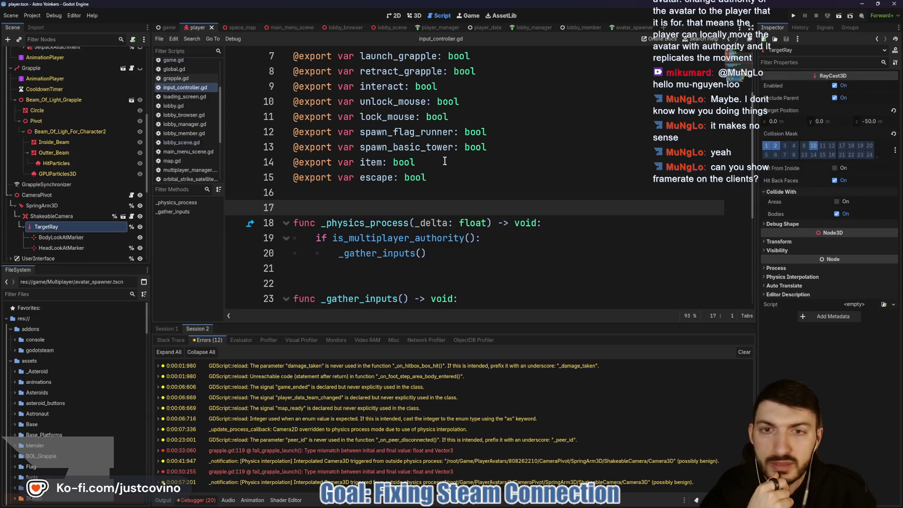
left_click(425, 192)
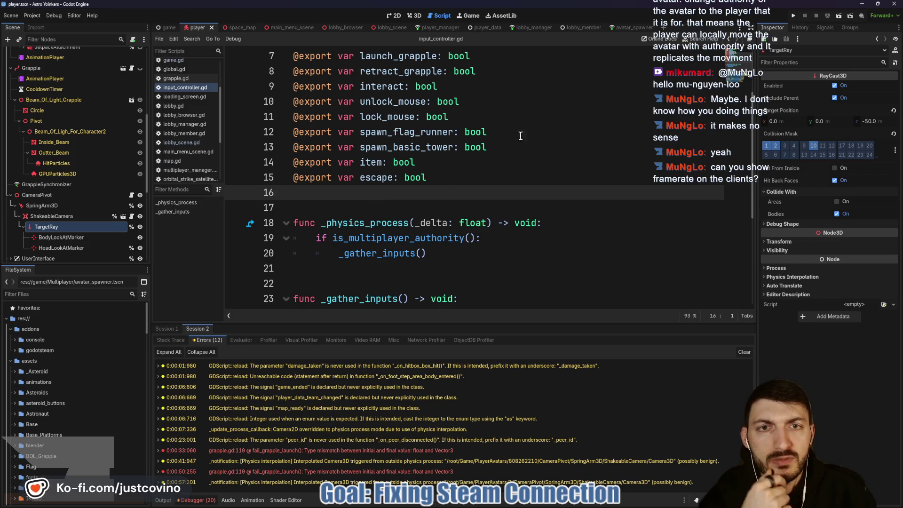
Expand UserInterface to reveal Reticle and the inventory nodes, and switch to 2D
scroll(72, 151, "up", 5)
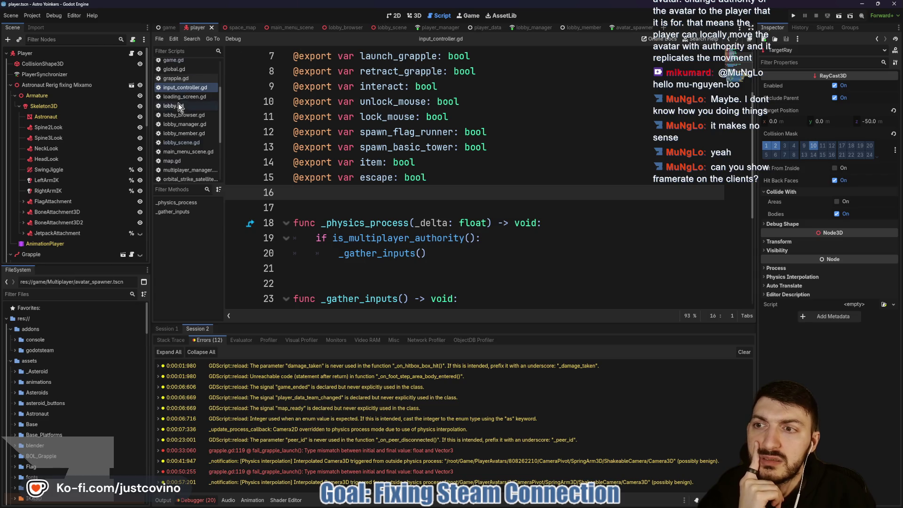
scroll(80, 100, "down", 3)
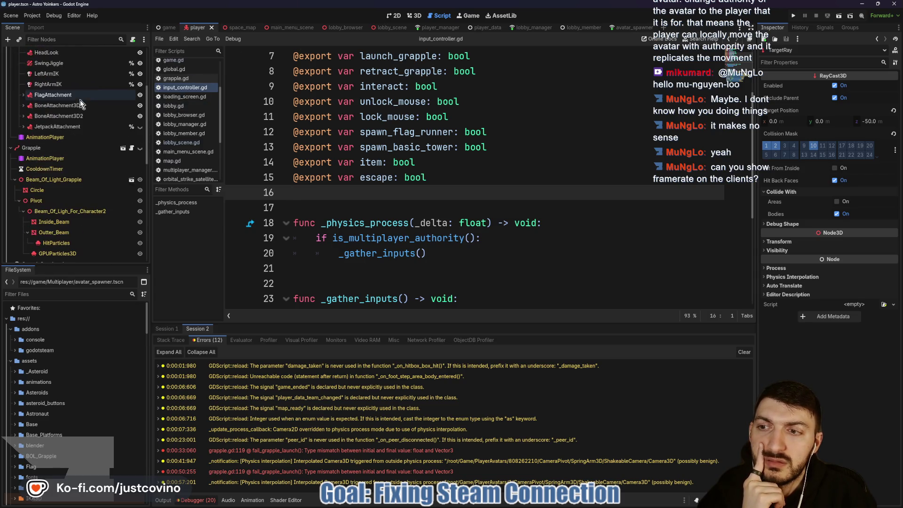
scroll(80, 100, "down", 3)
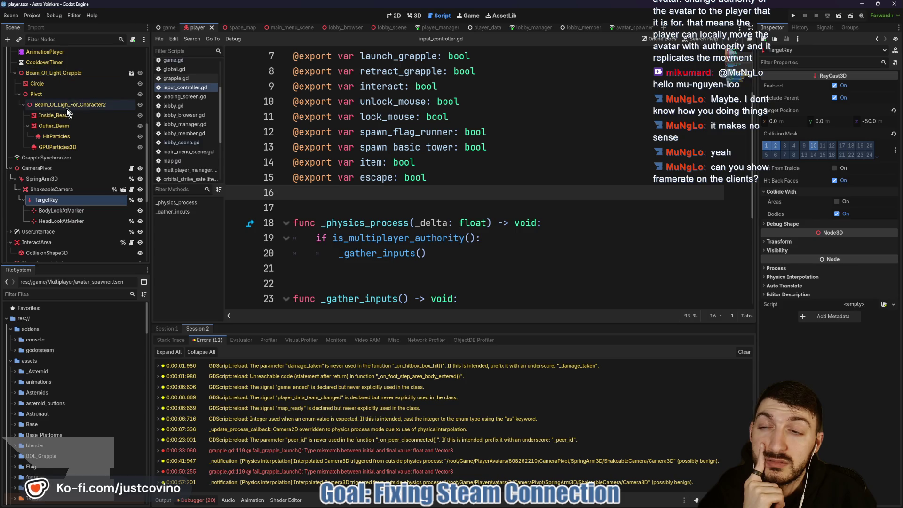
scroll(55, 170, "down", 1)
left_click(10, 206)
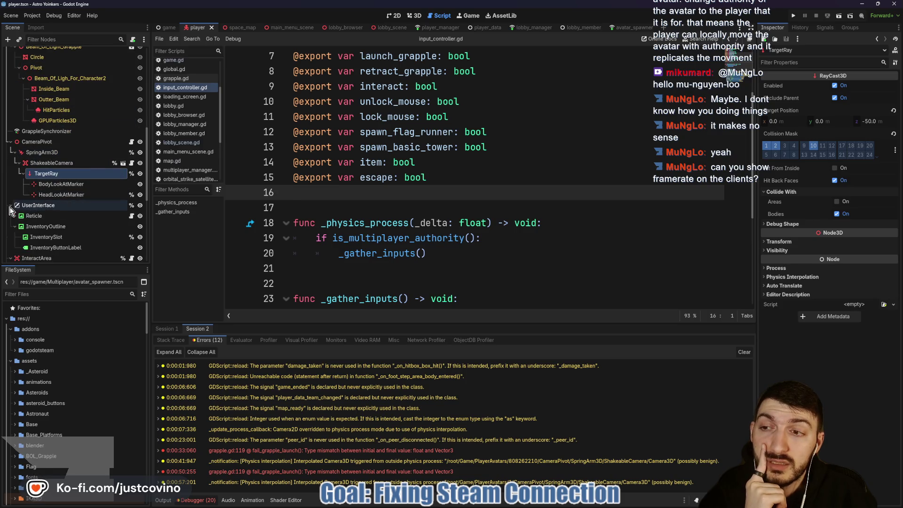
left_click(394, 16)
Select Reticle under UserInterface and start adding a child node to it with Ctrl+A
scroll(333, 181, "down", 3)
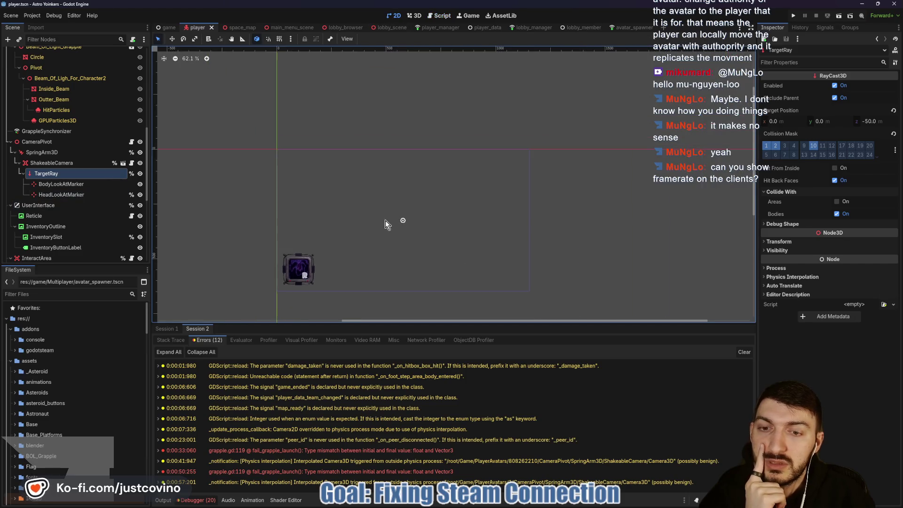
left_click(35, 206)
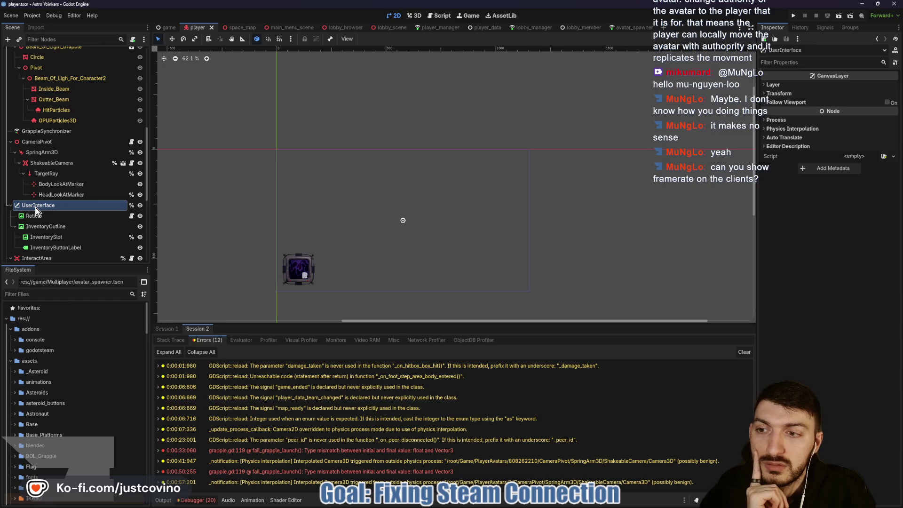
left_click(66, 217)
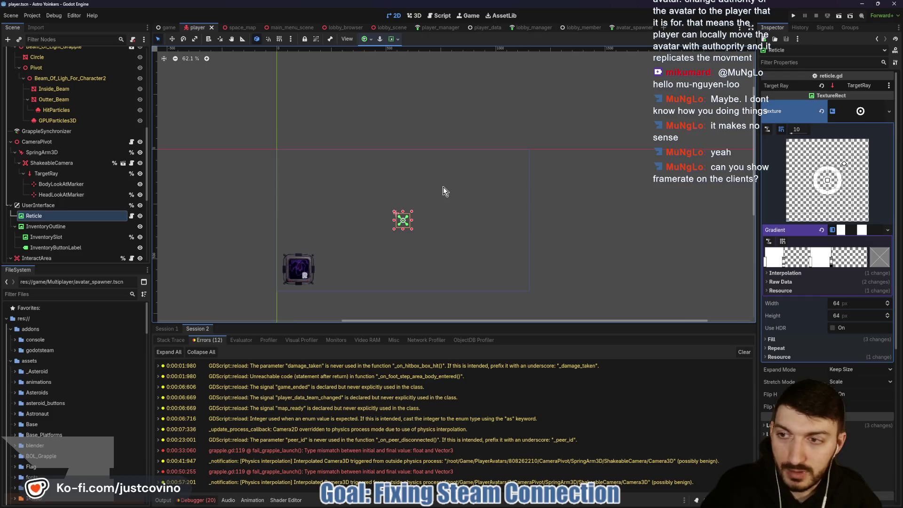
key("ctrl+a")
Create a Label node under Reticle and move it to the right of the reticle
type("label")
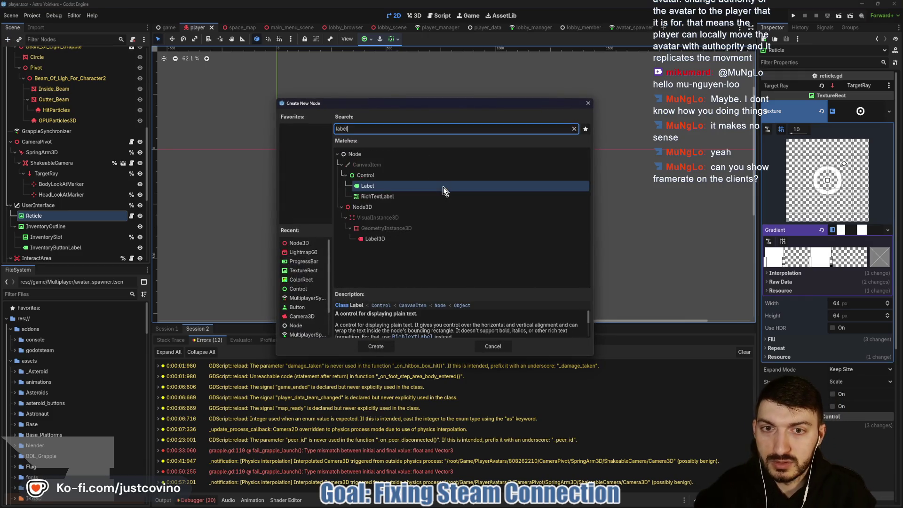
key("Return")
mouse_move(399, 217)
left_mouse_down()
mouse_move(491, 207)
mouse_move(479, 207)
mouse_move(508, 219)
left_mouse_up()
key("q")
left_click(793, 100)
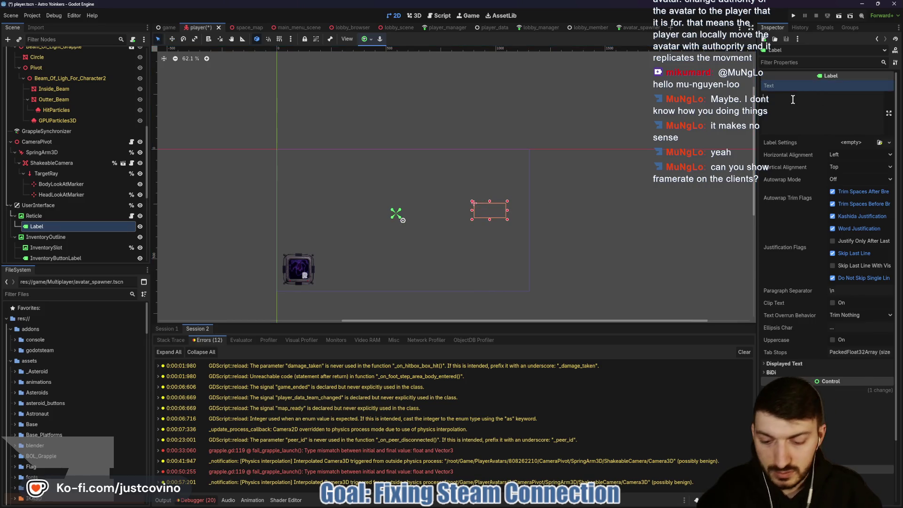
Rename the new Label to fpslabel and open Reticle's reticle.gd script
double_click(54, 226)
type("fps")
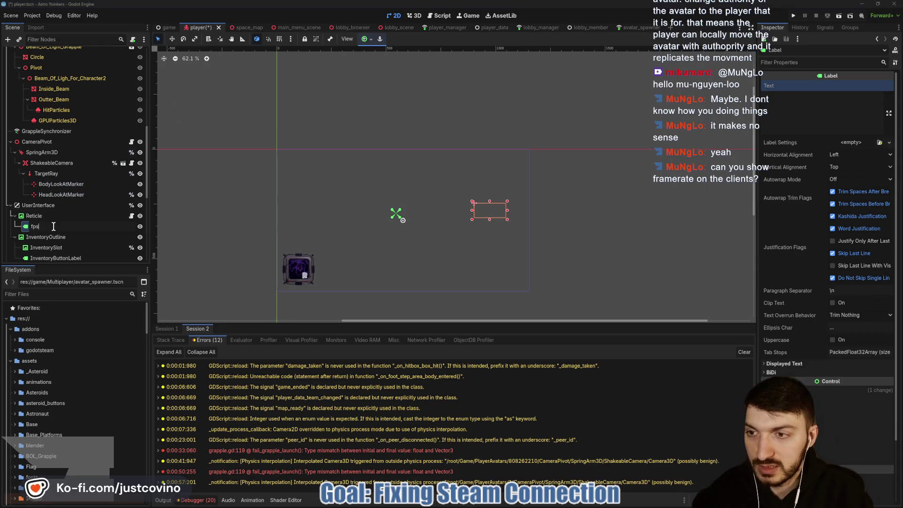
type("label")
key("Return")
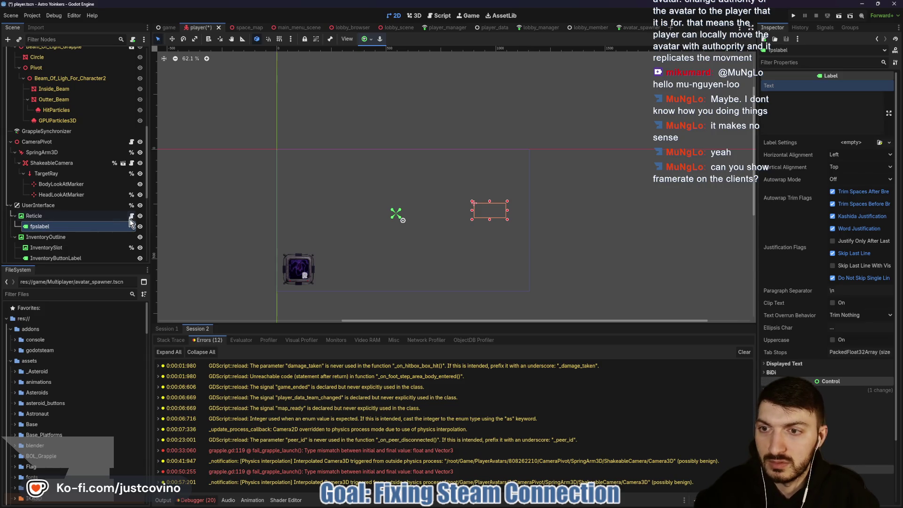
left_click(131, 216)
left_click(333, 109)
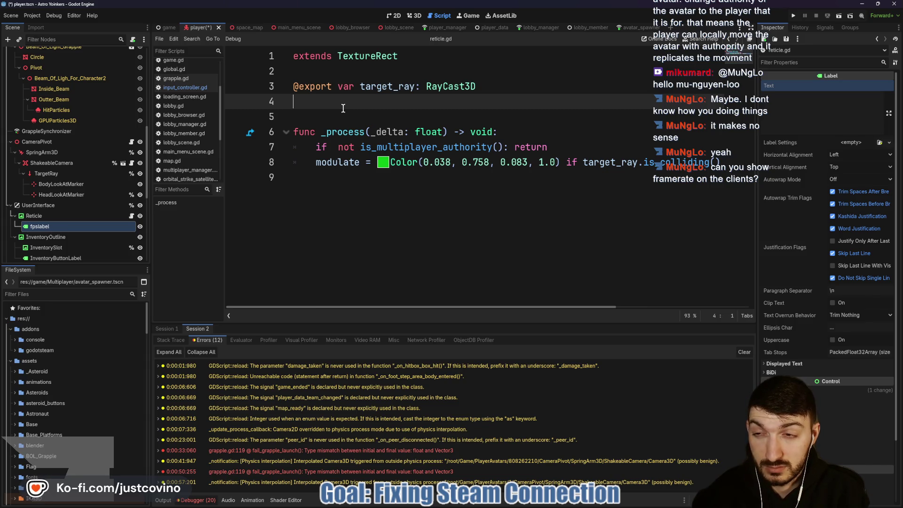
mouse_move(95, 230)
left_mouse_down()
mouse_move(302, 165)
mouse_move(326, 102)
left_mouse_up()
left_click(338, 198)
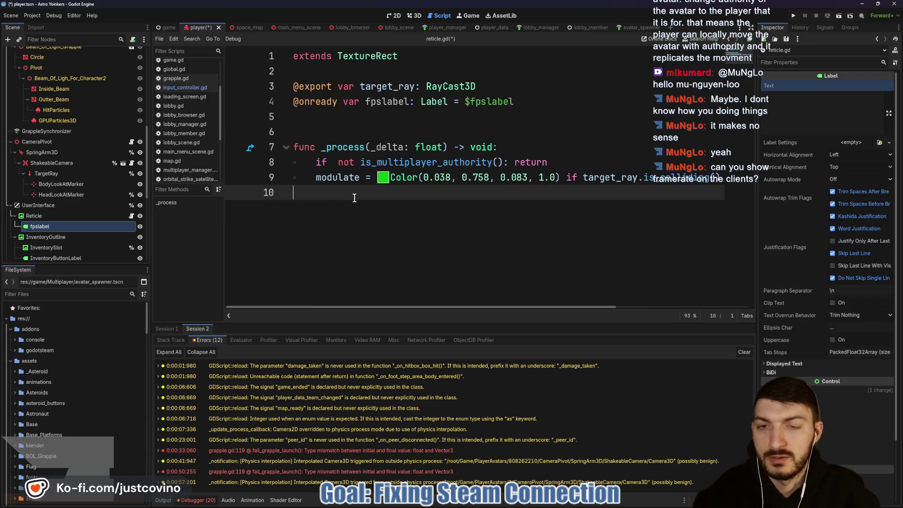
type("fps")
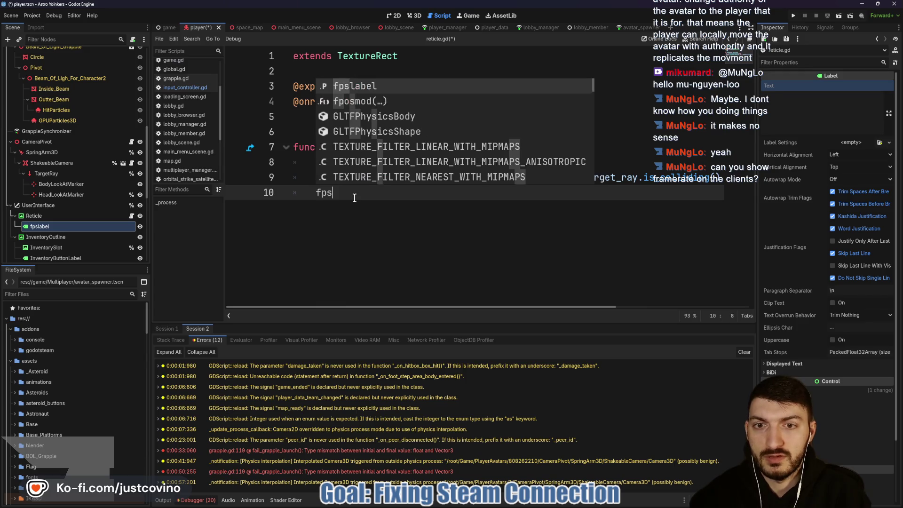
type("label.text = ")
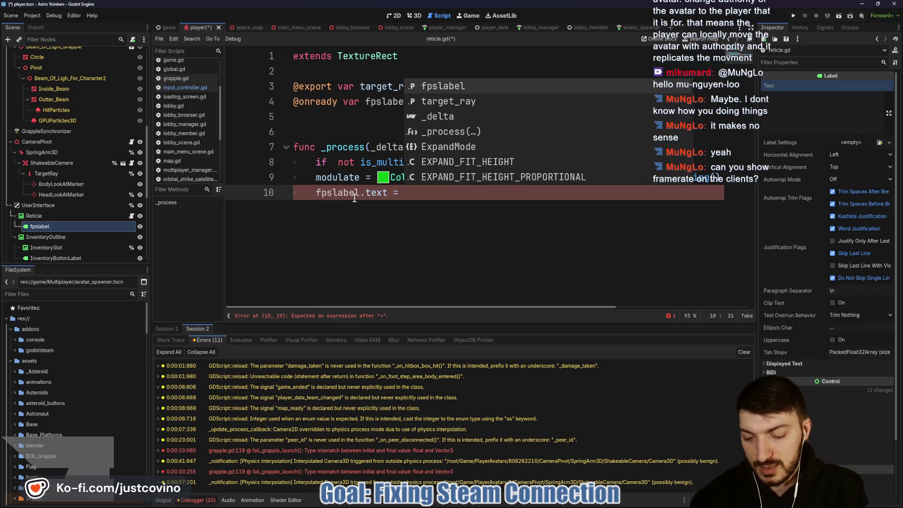
type("get_t")
key("Return")
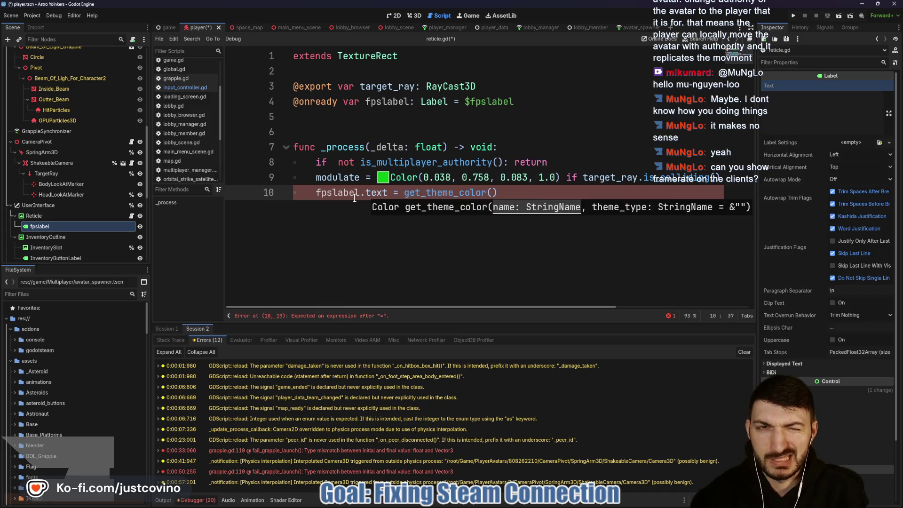
type("re")
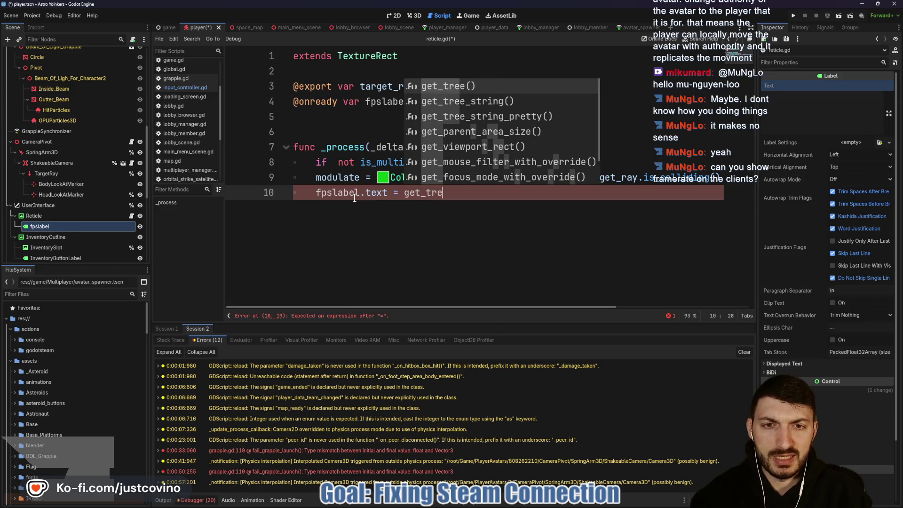
key("Return")
type(".get")
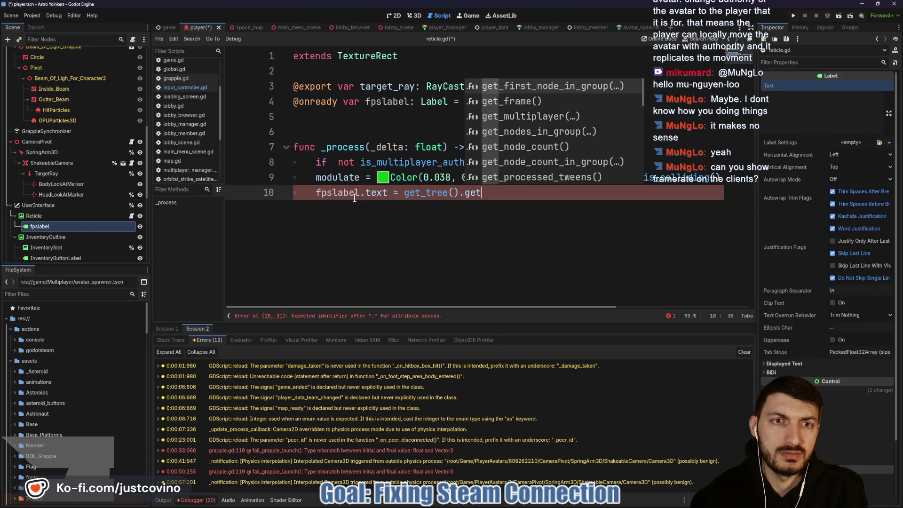
key("Down")
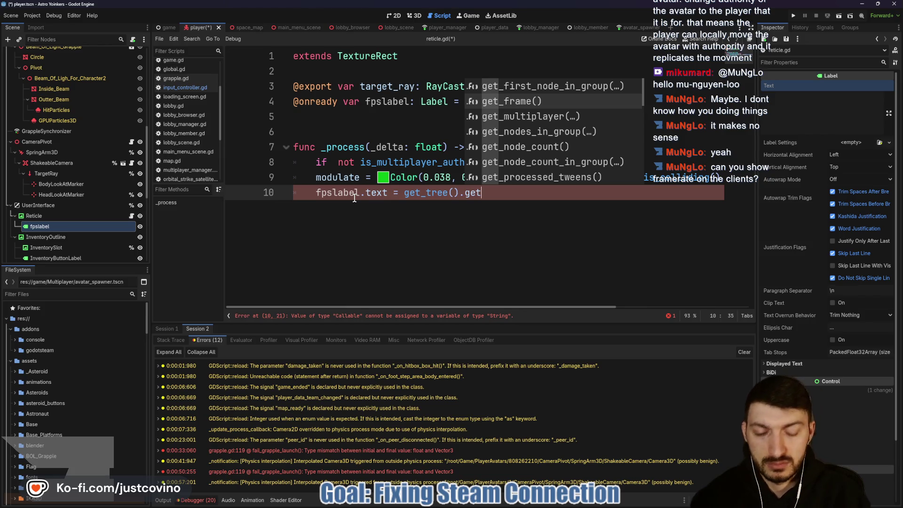
key("Return")
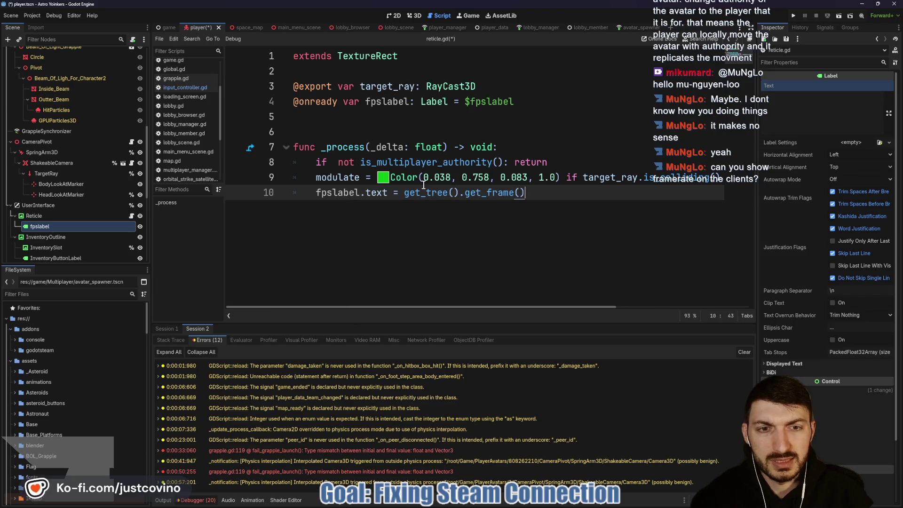
Remove get_frame() and the placeholder 'framerate', leaving line 10's fpslabel.text value empty
mouse_move(488, 189)
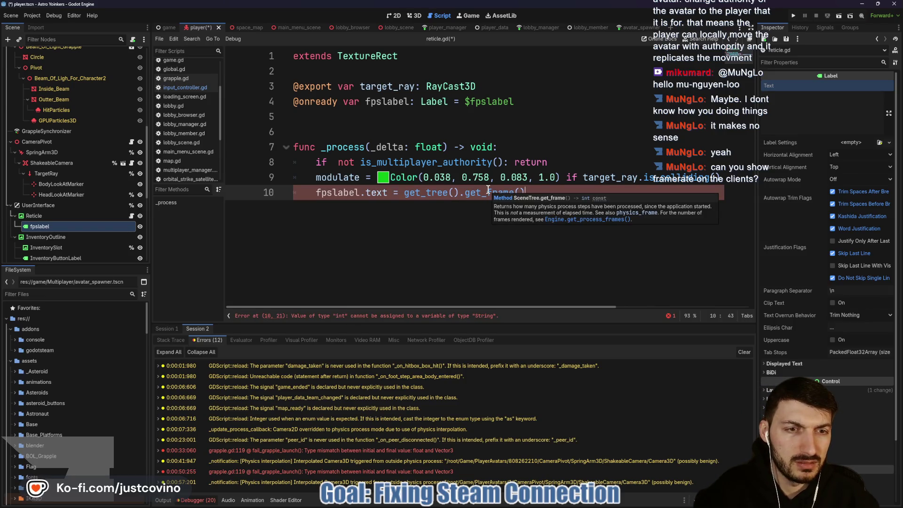
left_click(489, 190)
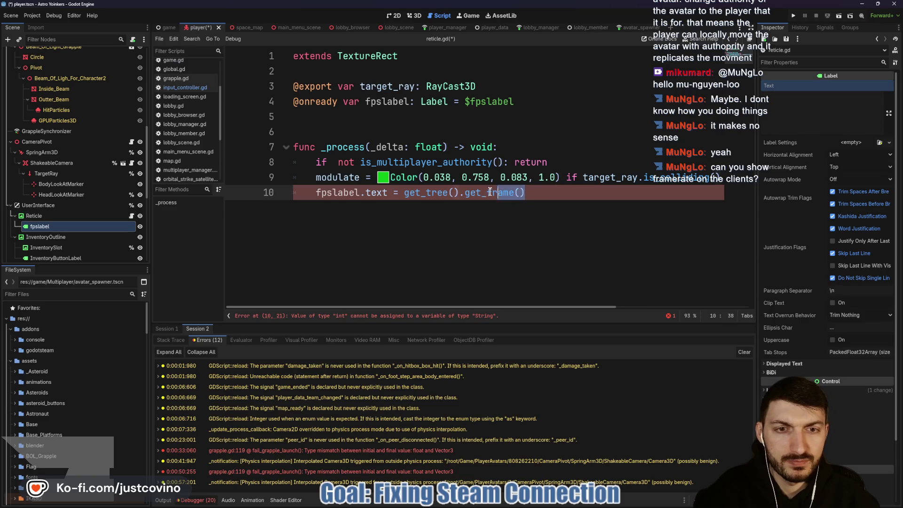
left_click_drag(499, 190, 465, 192)
key("BackSpace")
key("BackSpace")
key("BackSpace")
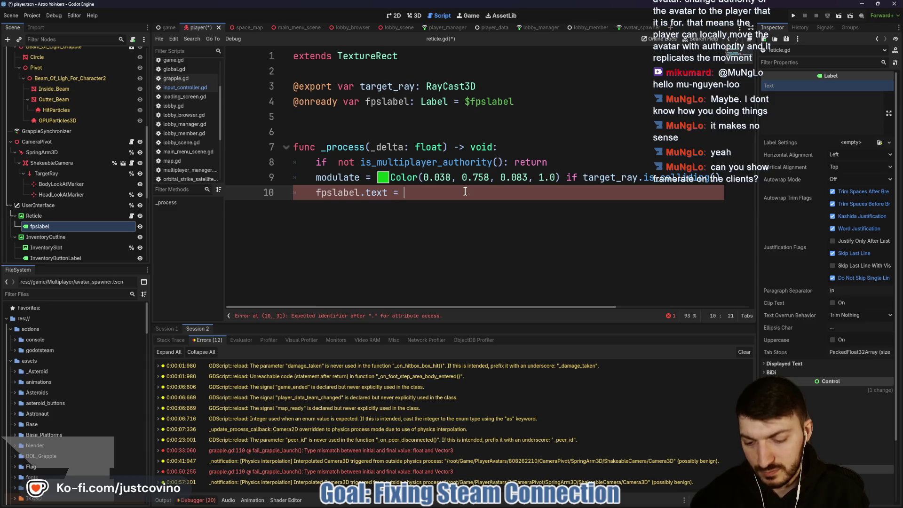
type("framerate")
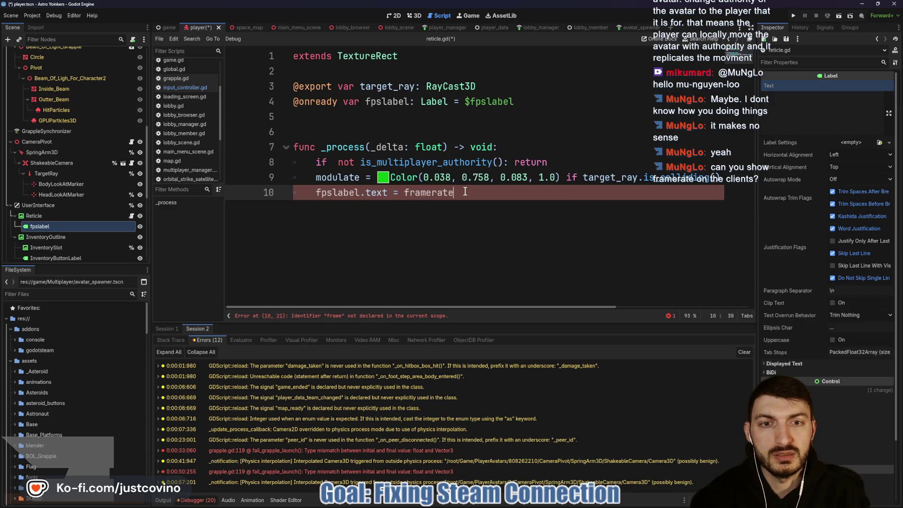
key("ctrl+BackSpace")
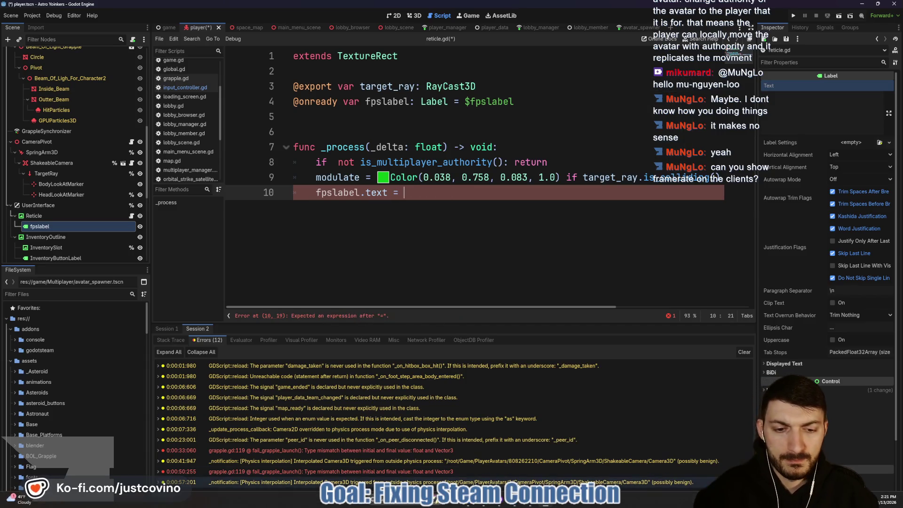
key("alt+Tab")
Search 'how to get framerate in godot' and read the Godot Forum thread 'Get Target FPS in Godot 4.2'
left_click(396, 64)
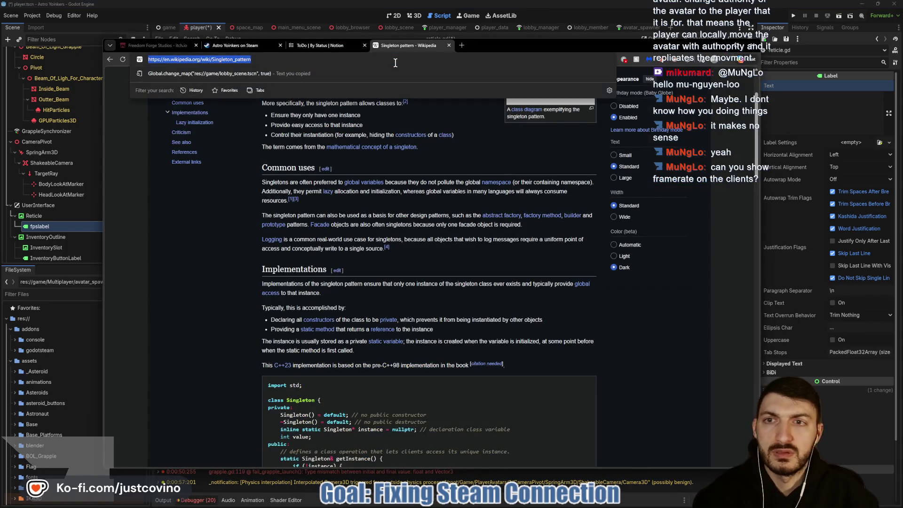
type("how to get frame")
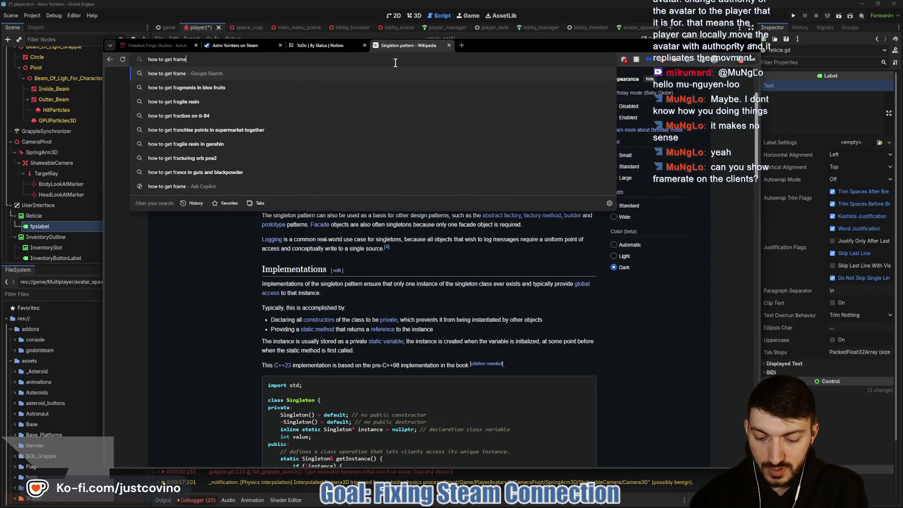
type("rate in godot")
key("Return")
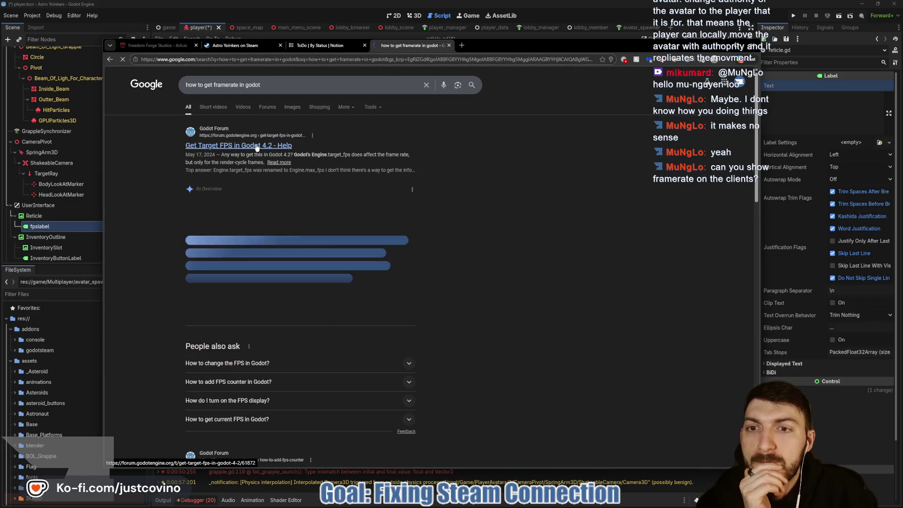
left_click(258, 146)
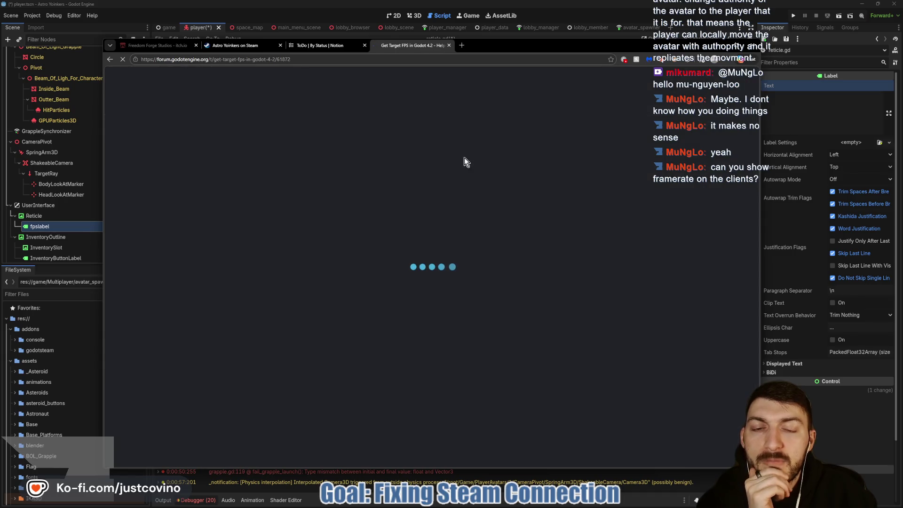
scroll(424, 265, "down", 1)
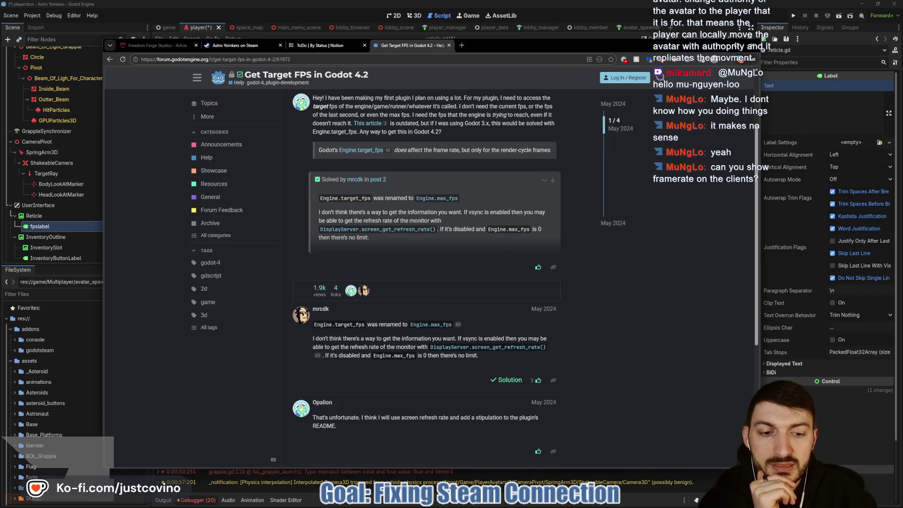
key("alt+Tab")
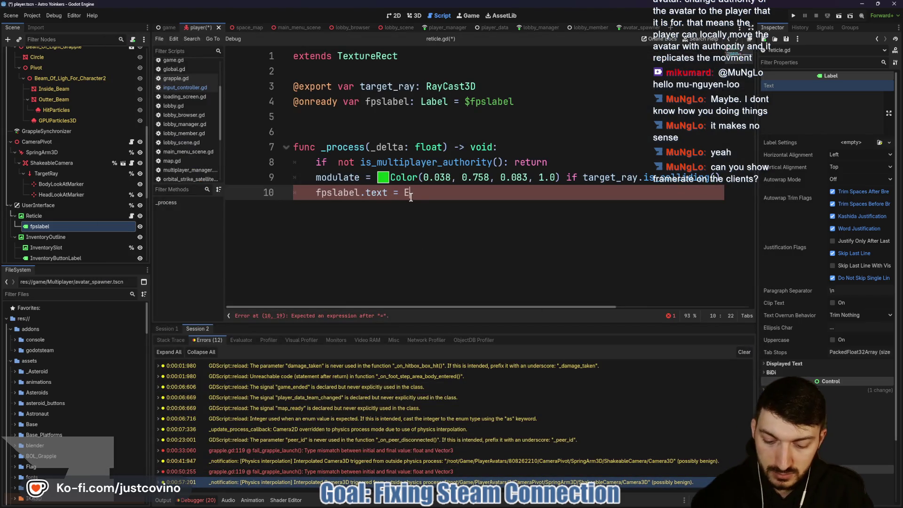
Complete line 10 as fpslabel.text = str(Engine.get_frames_per_second()) and save the script
type("ngine.g")
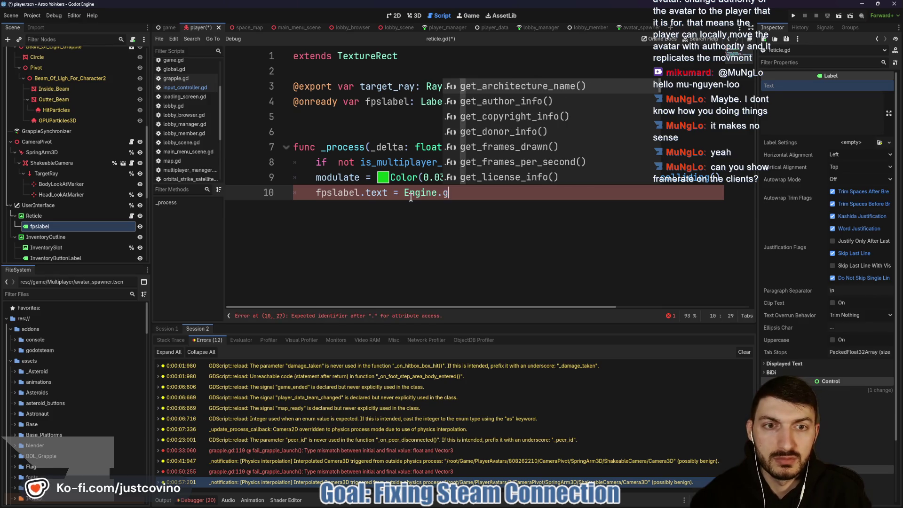
type("et")
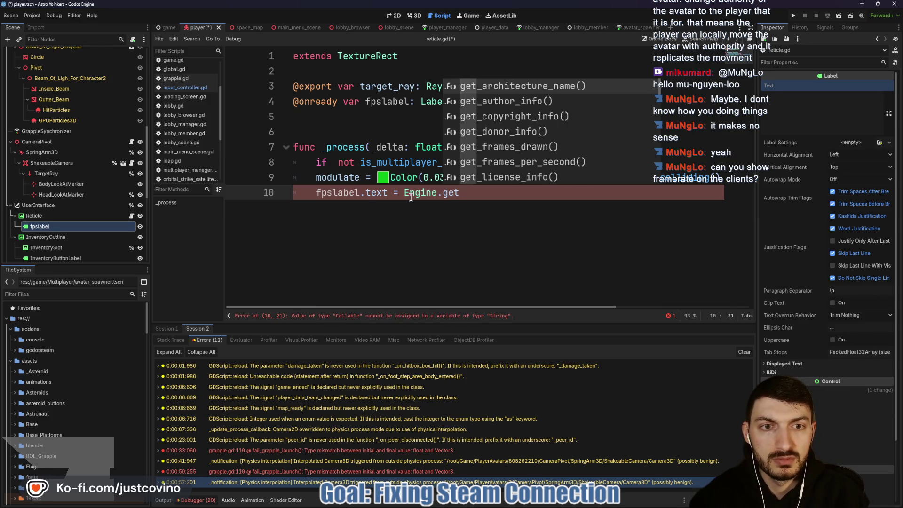
key("Down")
key("Down")
key("Down")
key("Return")
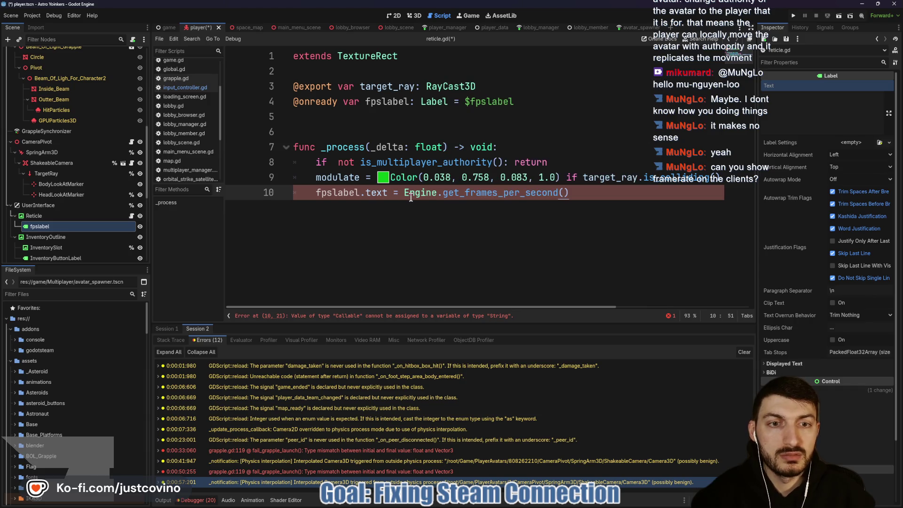
left_click_drag(570, 193, 402, 193)
type("(")
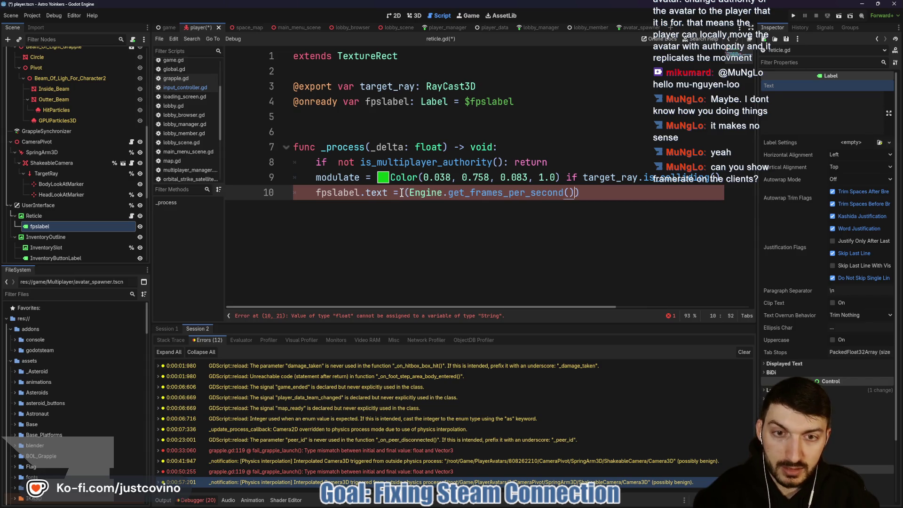
type("str")
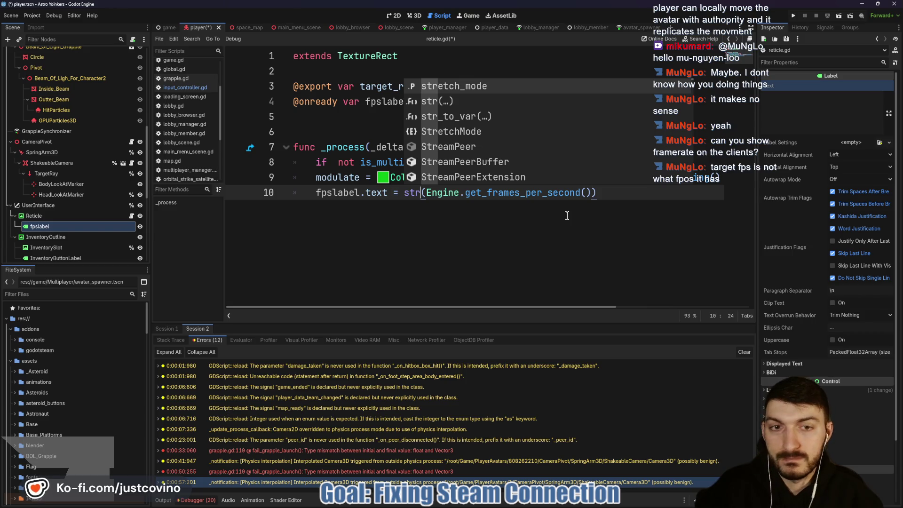
left_click(624, 194)
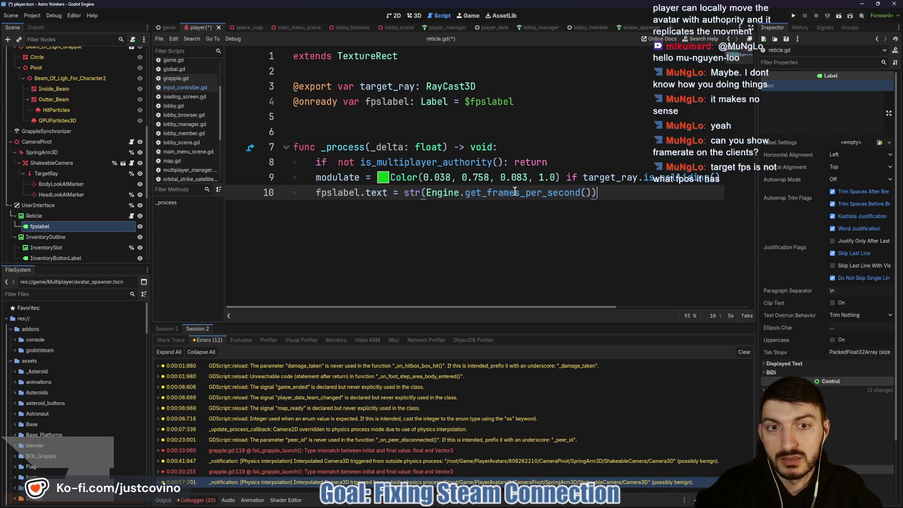
mouse_move(497, 193)
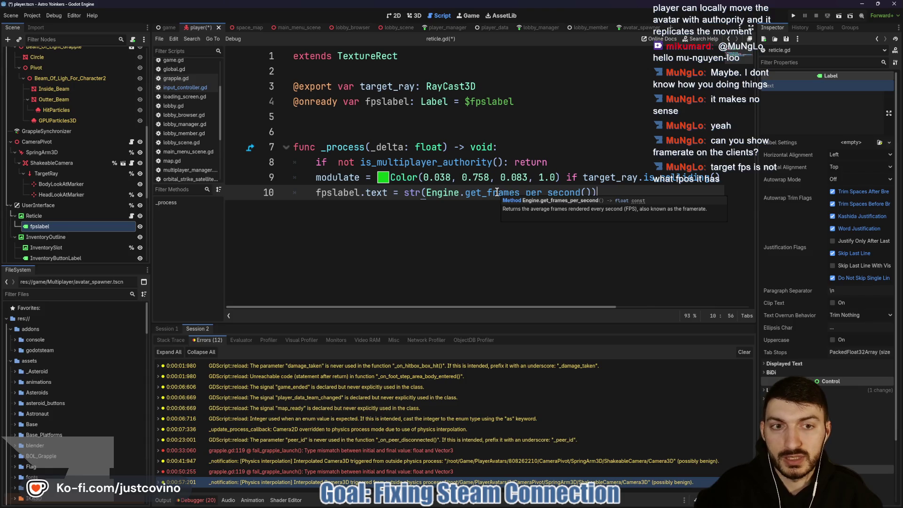
key("ctrl+s")
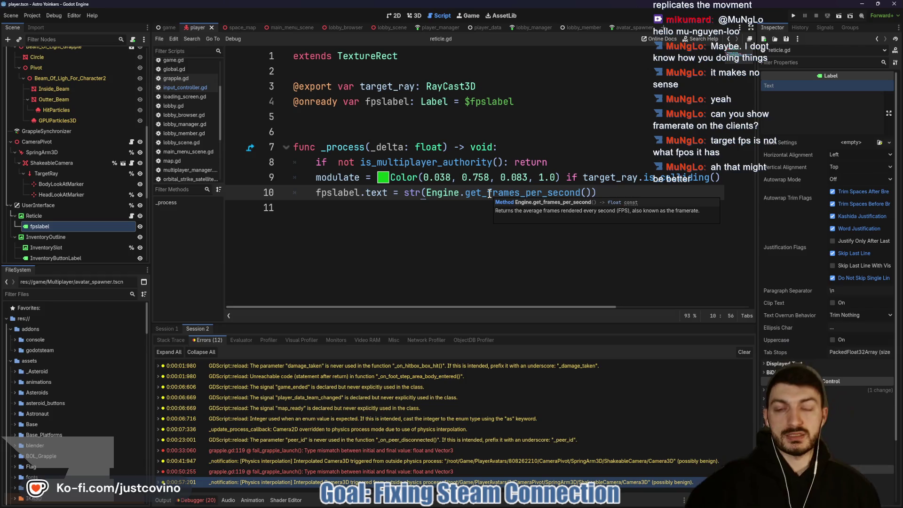
Clear fpslabel's default Text in the Inspector so it starts empty
left_click(397, 16)
left_click(816, 100)
type("sdaf")
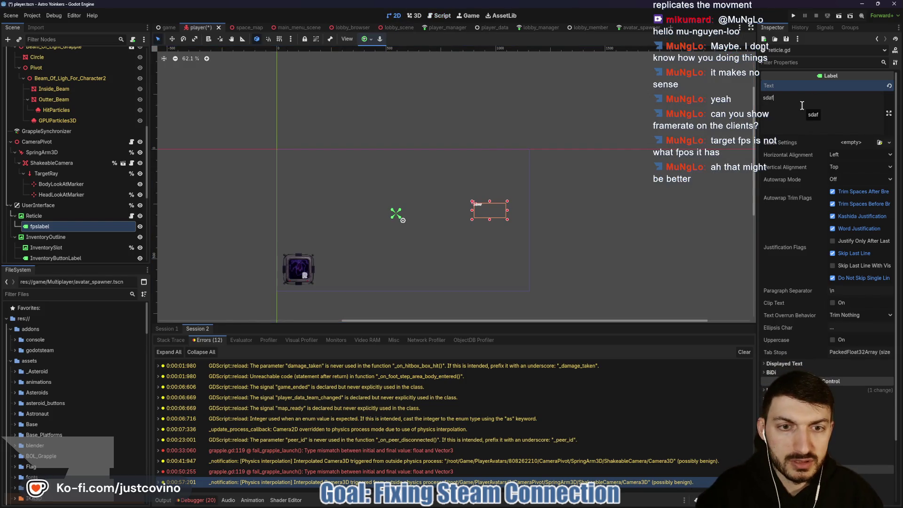
key("BackSpace")
key("BackSpace")
key("BackSpace")
Center fpslabel's text horizontally and vertically, save the player scene, and run the project
left_click(846, 155)
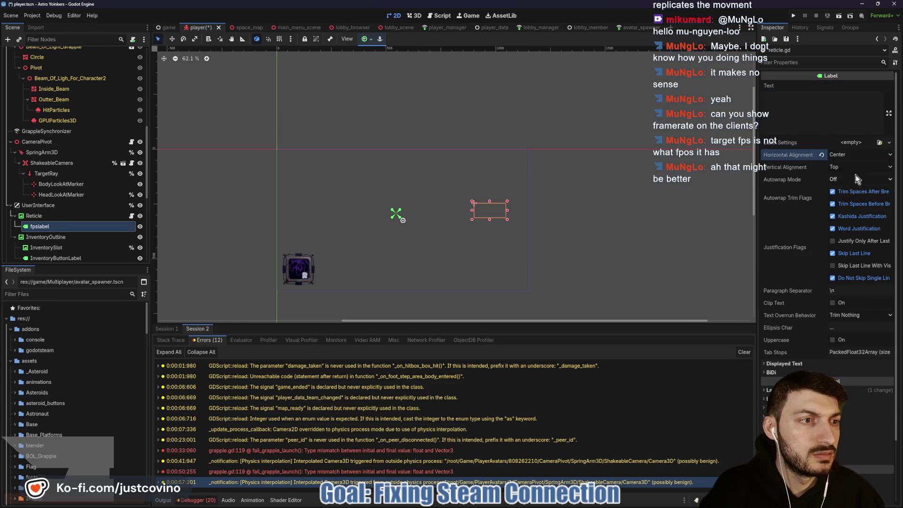
left_click(856, 174)
left_click(851, 167)
left_click(852, 184)
key("ctrl+s")
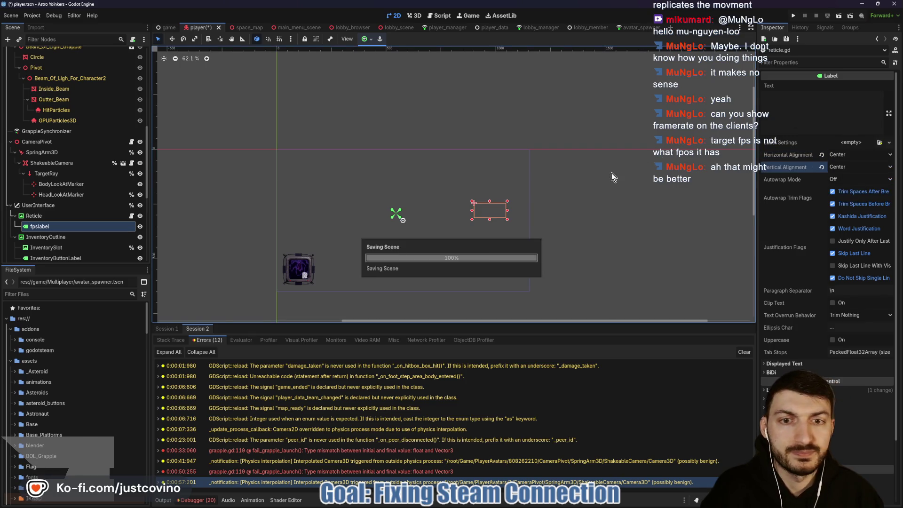
left_click(792, 17)
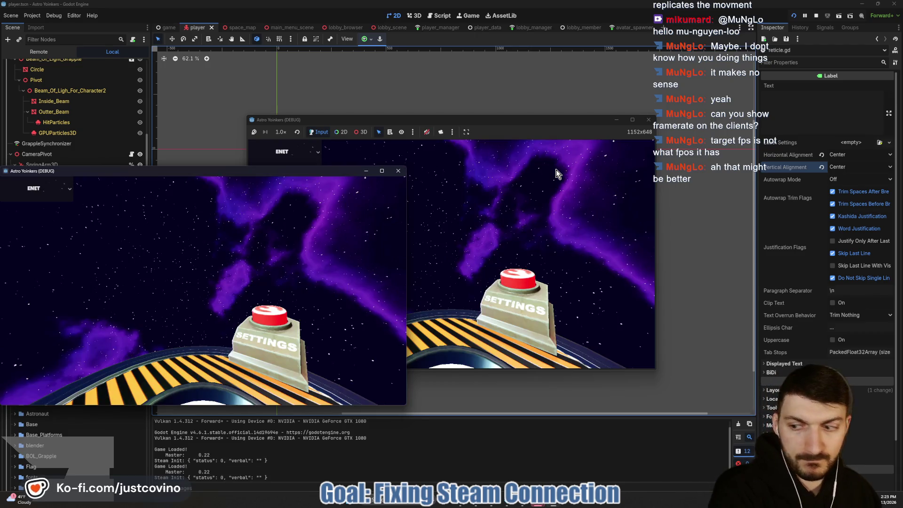
Host a lobby in one game window and join Fake Lobby 12 from the other
left_click(94, 241)
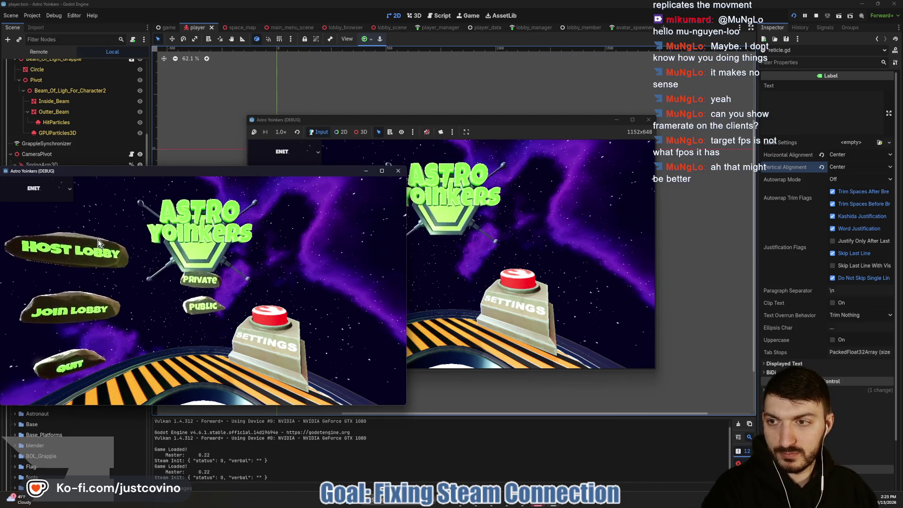
left_click(205, 266)
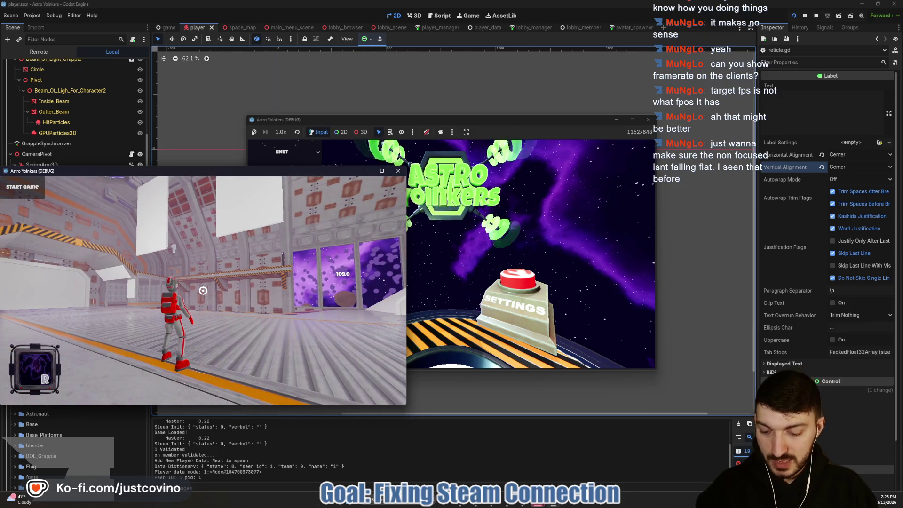
left_click_drag(488, 120, 644, 112)
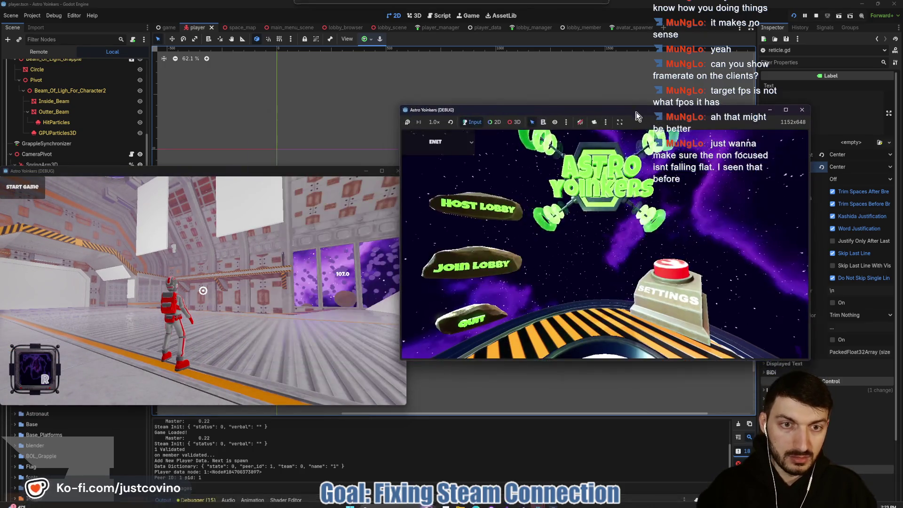
left_click(476, 256)
left_click(616, 171)
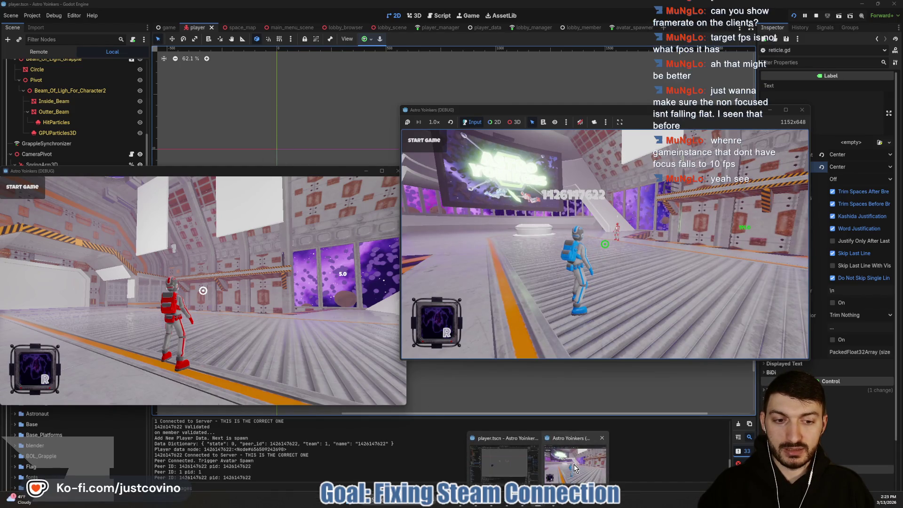
Move the red character forward and turn it right in the left game window
left_click(203, 282)
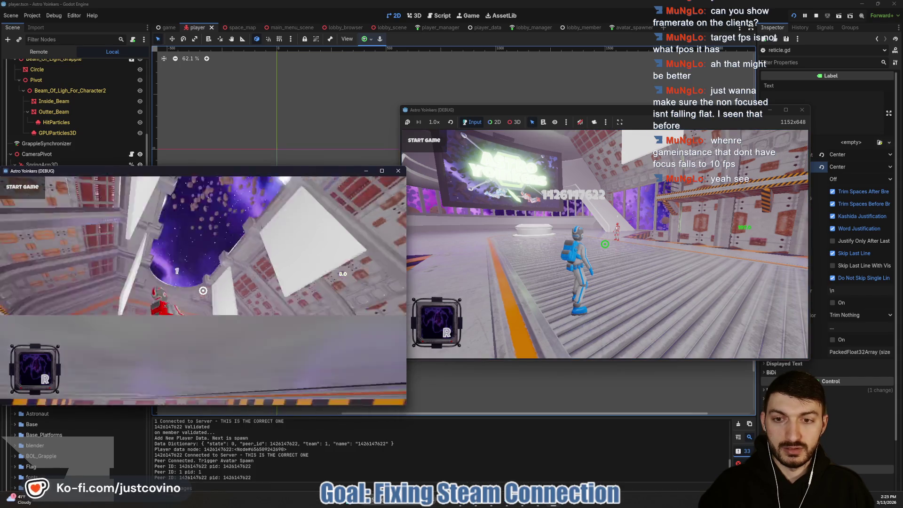
key("w")
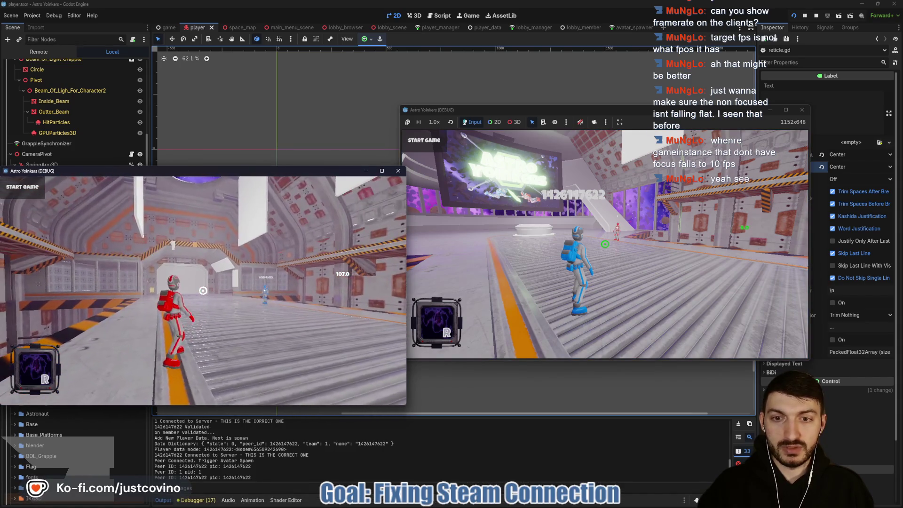
key("d")
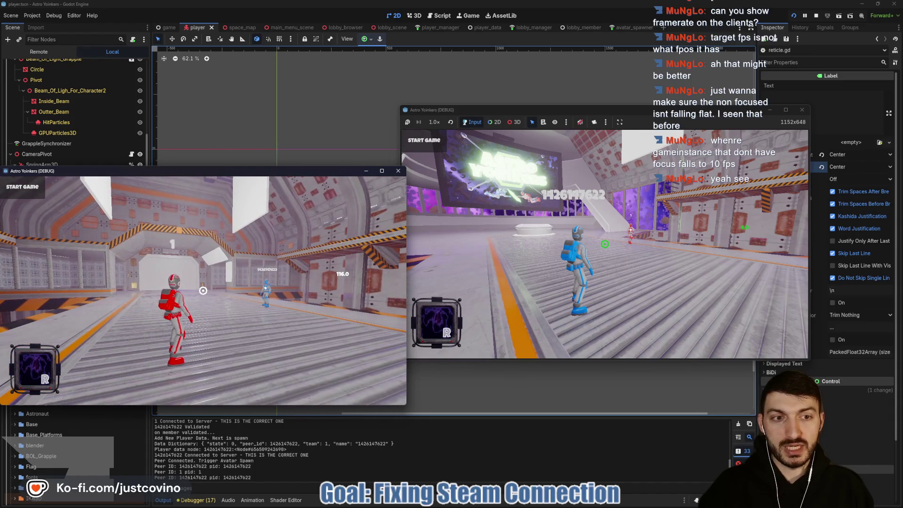
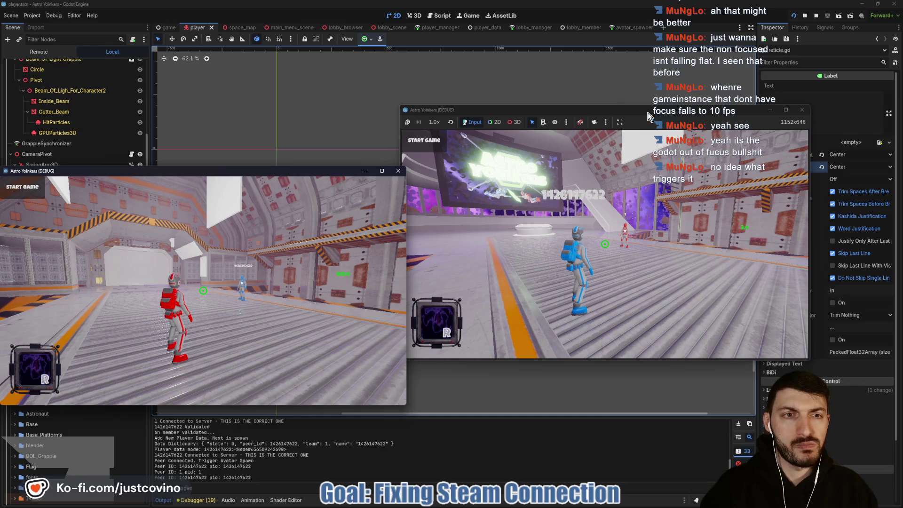
Reposition the second game window and check its camera and node selection options
left_click_drag(648, 112, 663, 106)
left_click(621, 116)
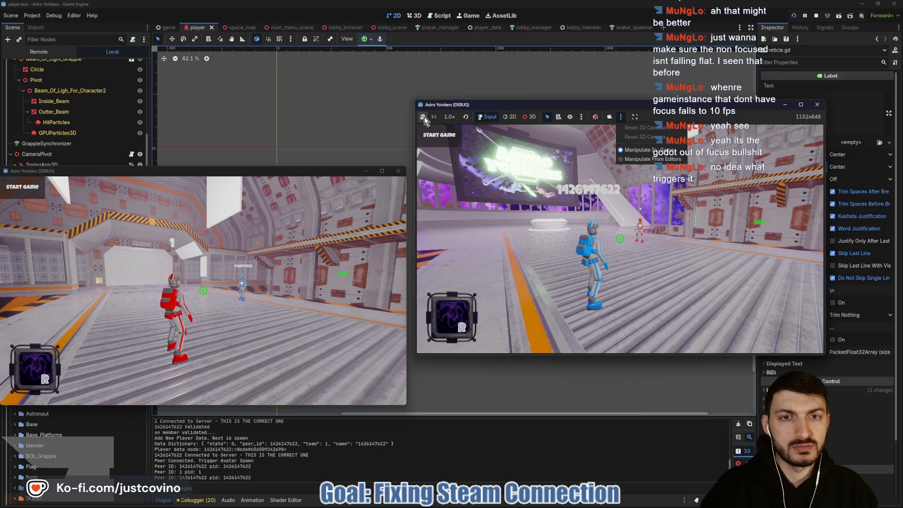
left_click(458, 104)
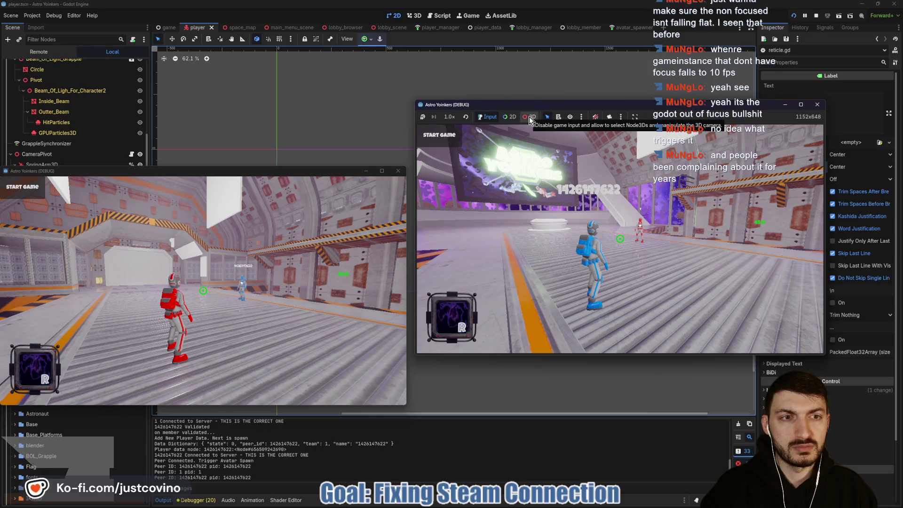
left_click(582, 117)
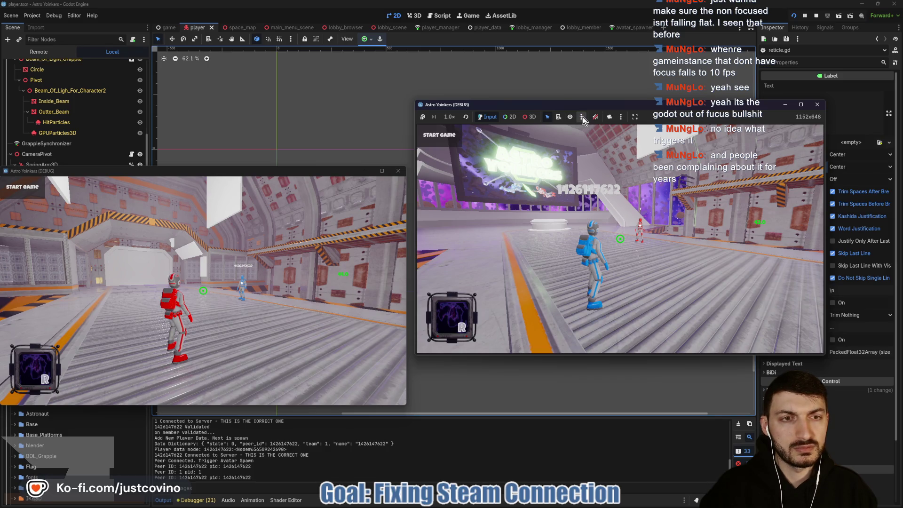
left_click(653, 129)
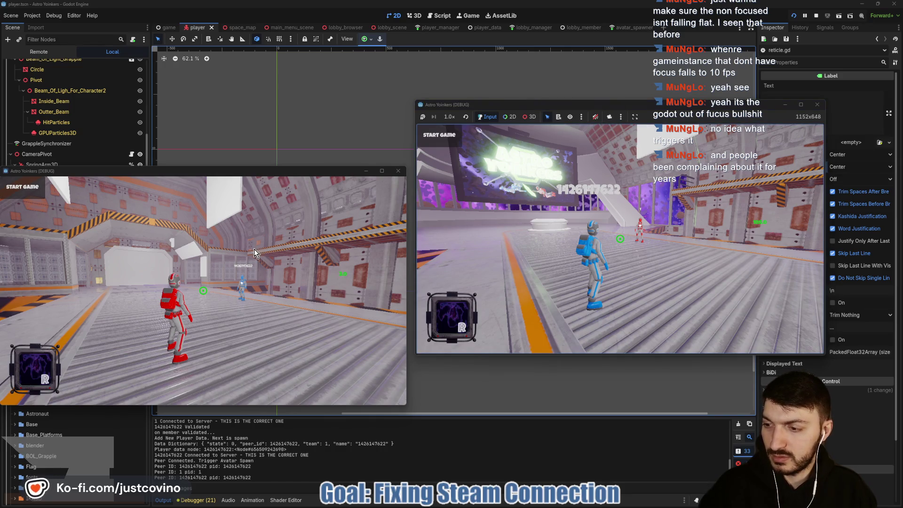
Move the left game window up and test the red player walking forward and right
mouse_move(236, 171)
left_mouse_down()
mouse_move(261, 122)
mouse_move(244, 125)
left_mouse_up()
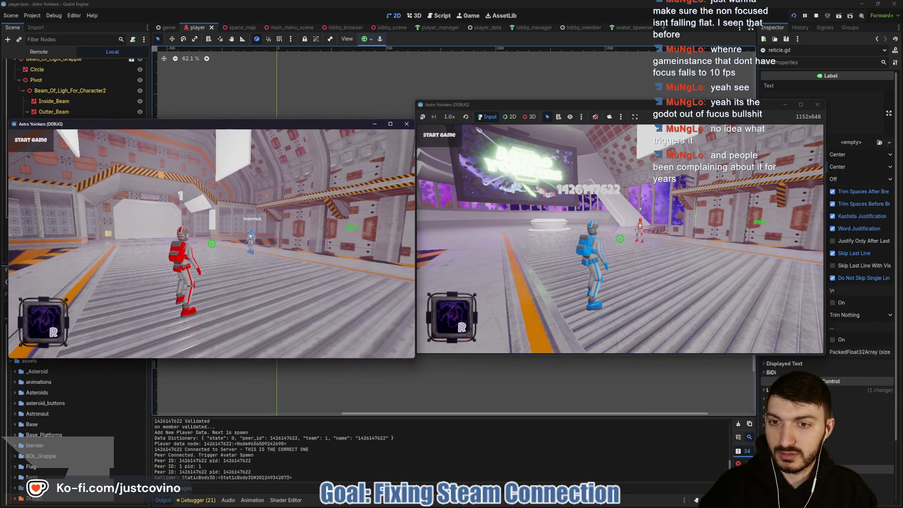
key("w")
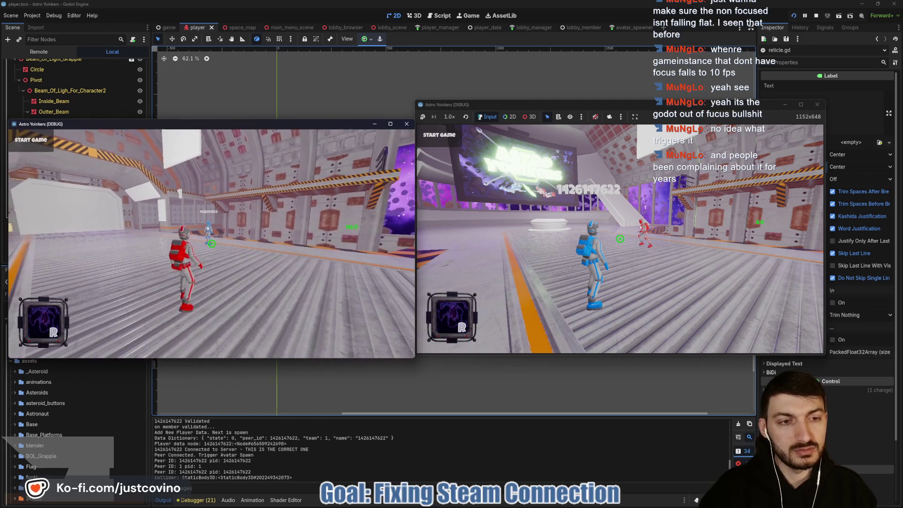
key("alt+Tab")
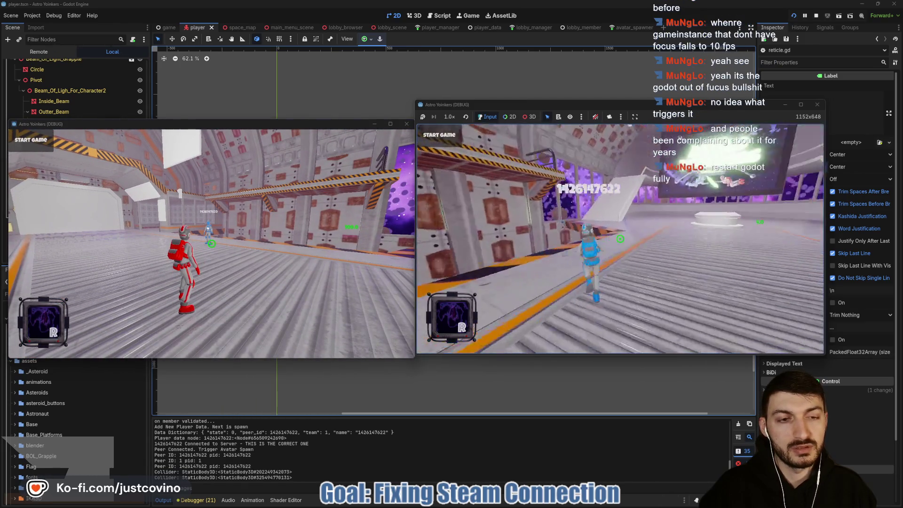
left_click(346, 224)
key("d")
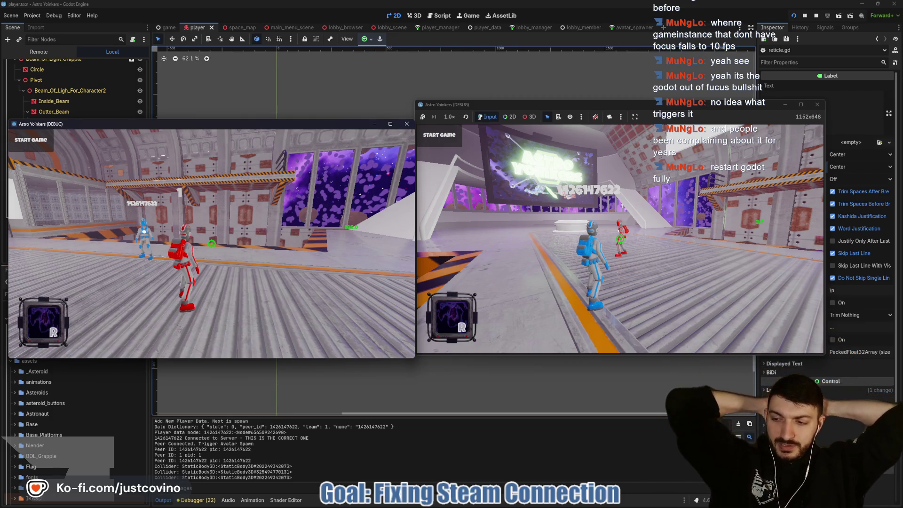
Stop both debug instances and save the player scene
key("F8")
key("ctrl+s")
left_click(41, 18)
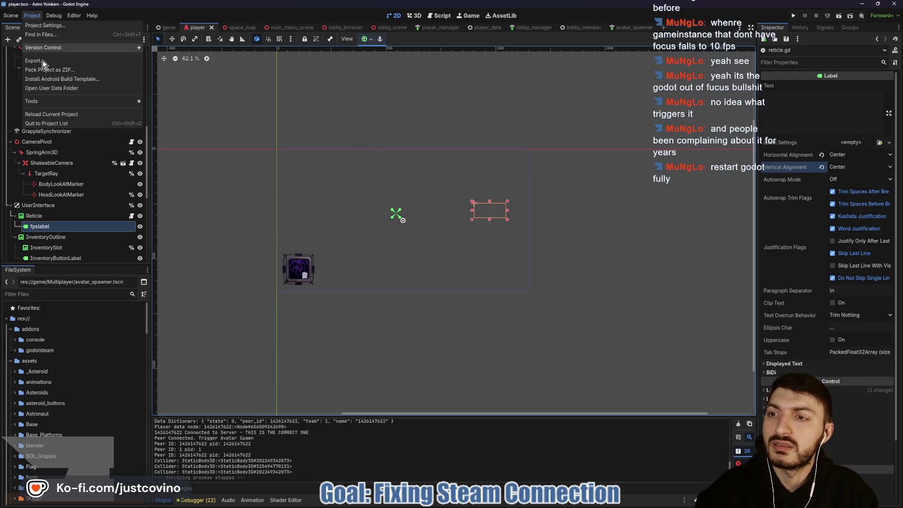
Reload the current project and relaunch the game as two debug instances
left_click(56, 113)
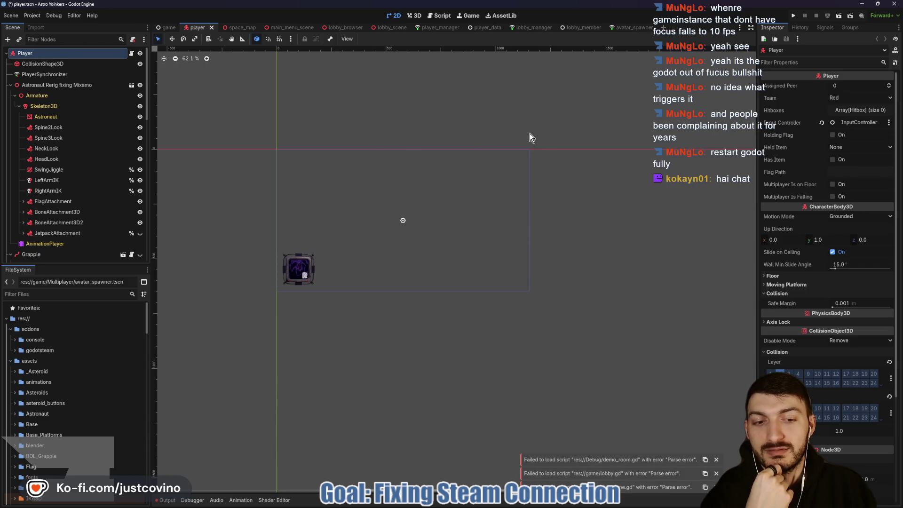
left_click(794, 15)
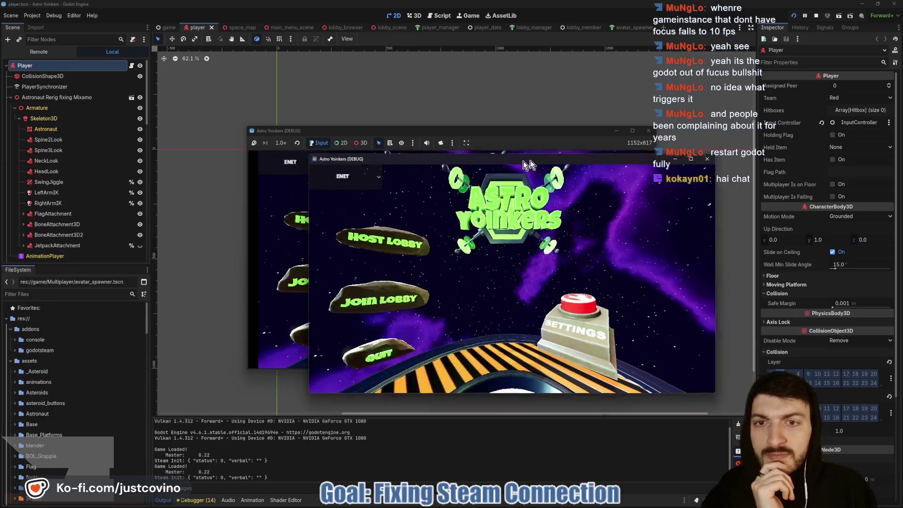
Host a lobby in the first instance and make the red astronaut jump
left_click(83, 227)
left_click(207, 237)
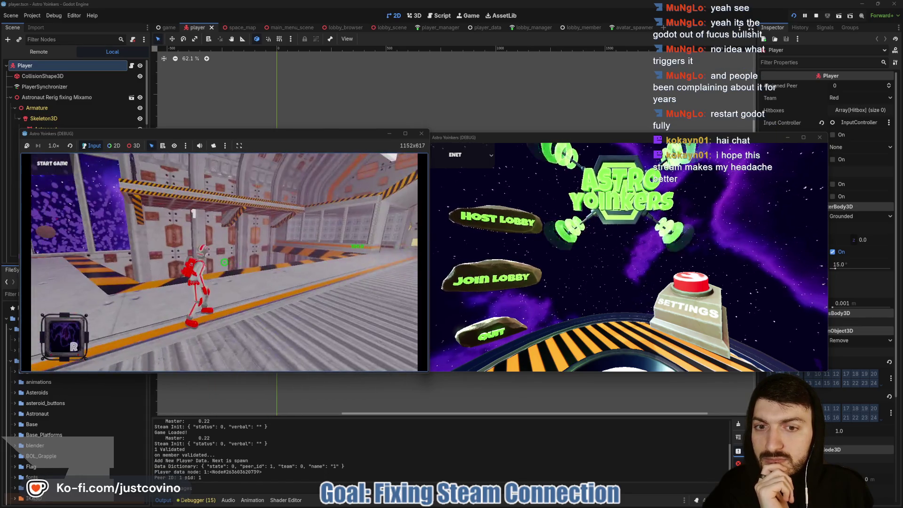
key("w")
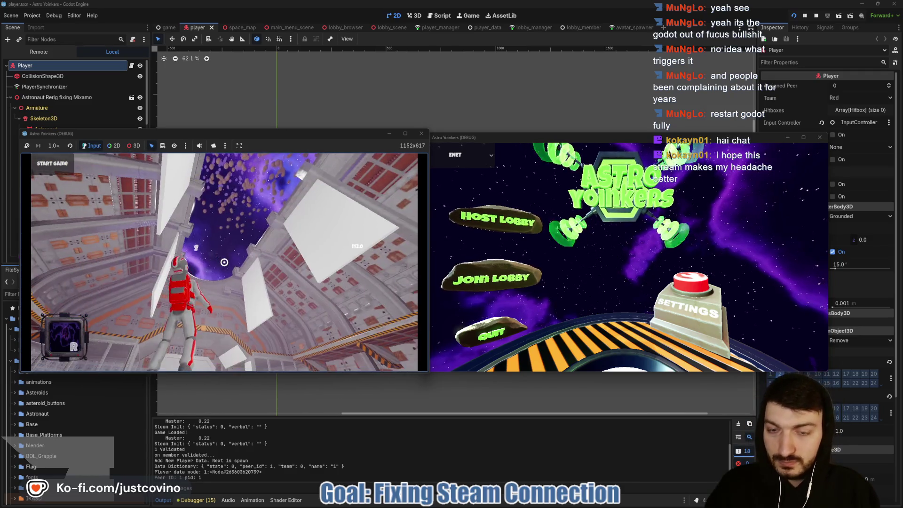
key("super")
key("super")
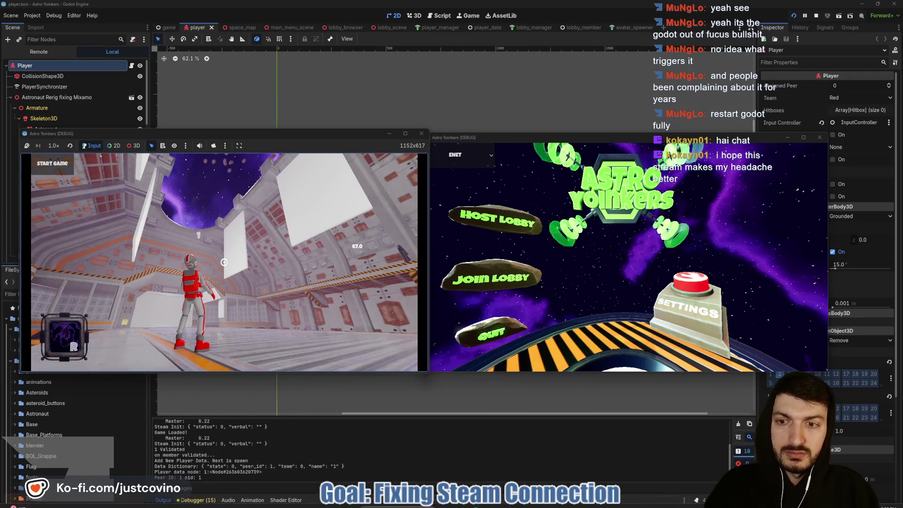
Join the hosted lobby from the second instance and walk the blue player toward red
left_click(492, 279)
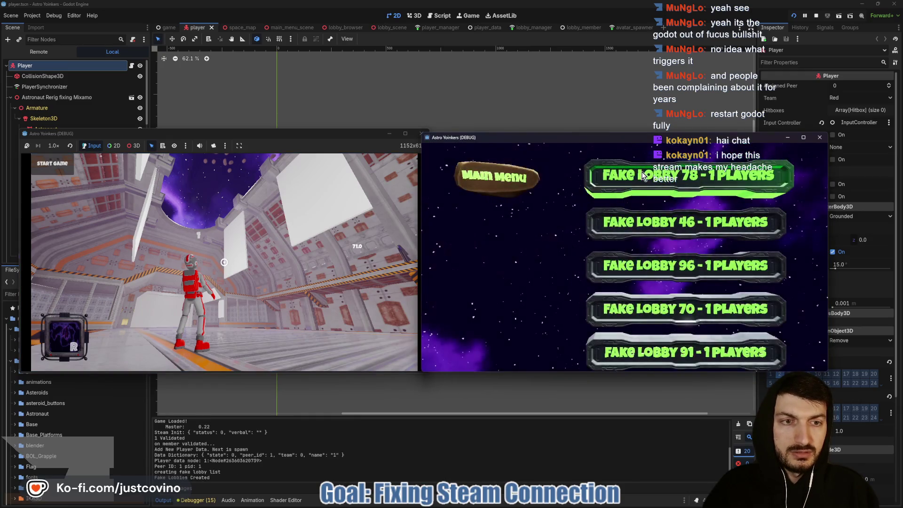
left_click(640, 175)
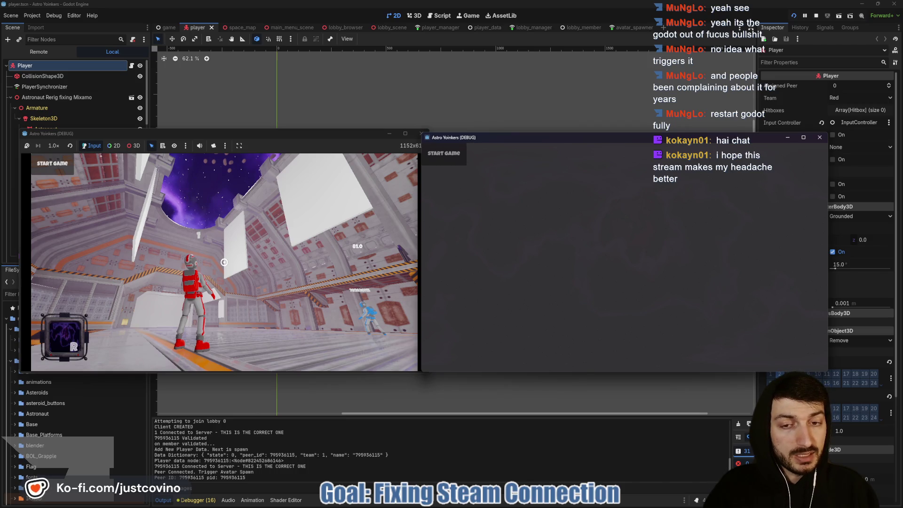
key("w")
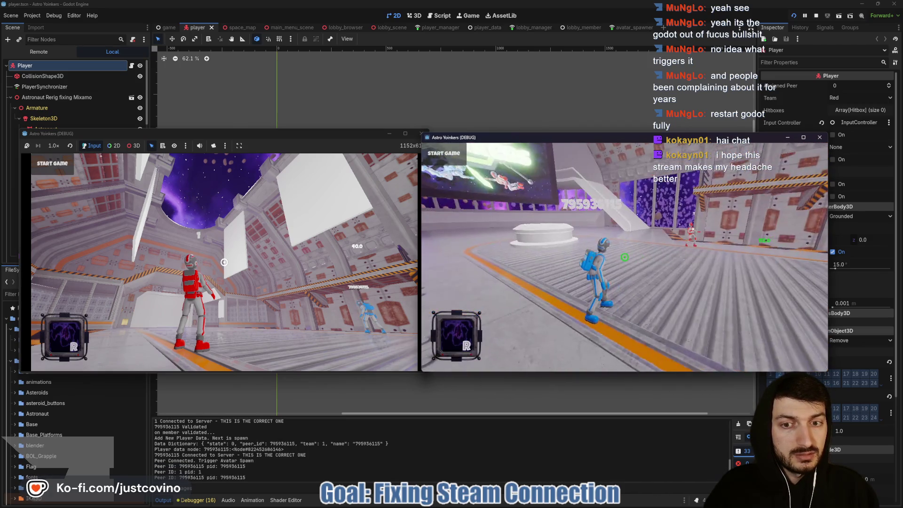
key("w")
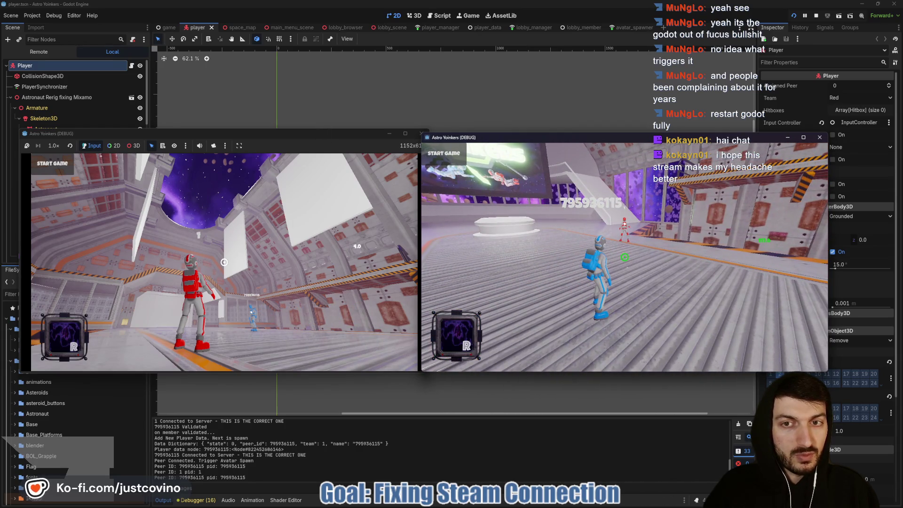
Walk and jump the red player, then fire repeated grapple beams at the station
left_click(313, 132)
left_click(313, 157)
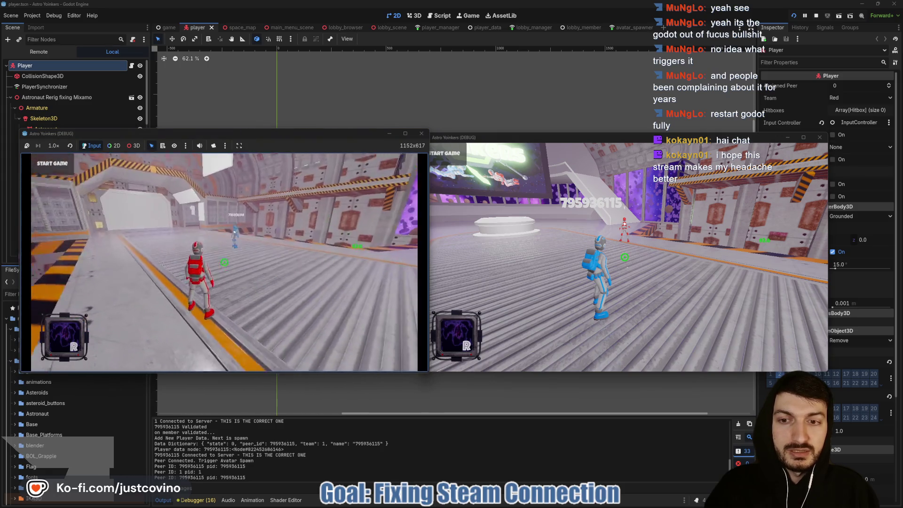
key("d")
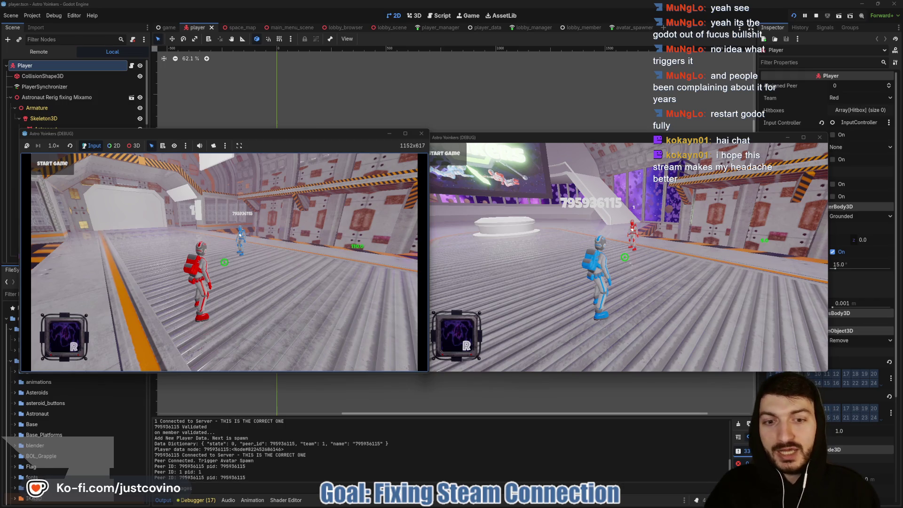
key("space")
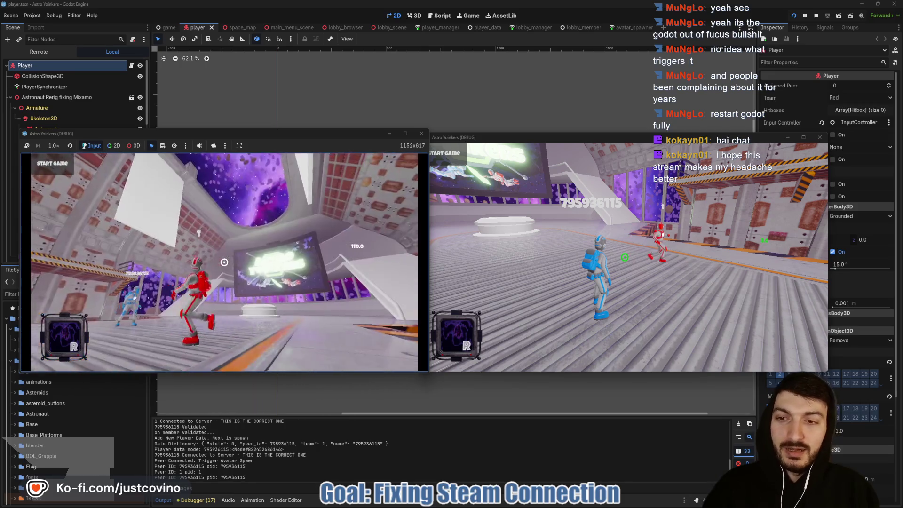
left_click(224, 262)
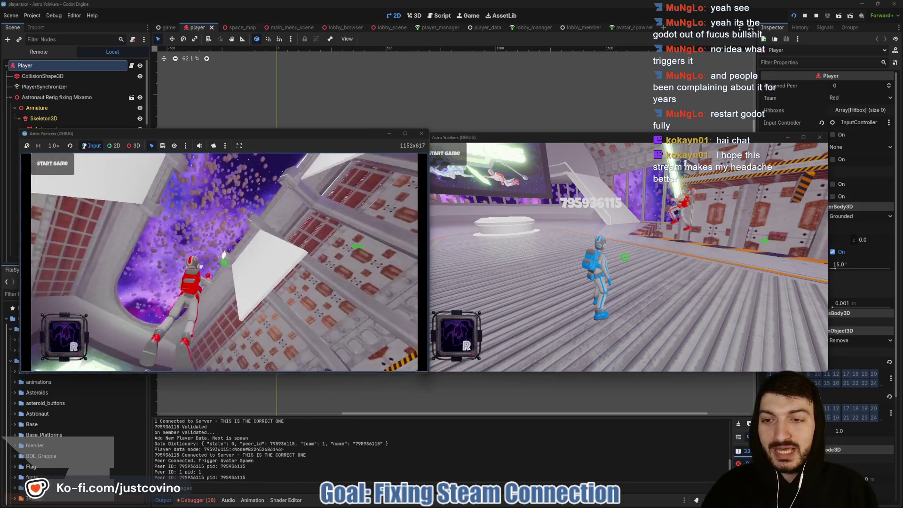
left_click(224, 262)
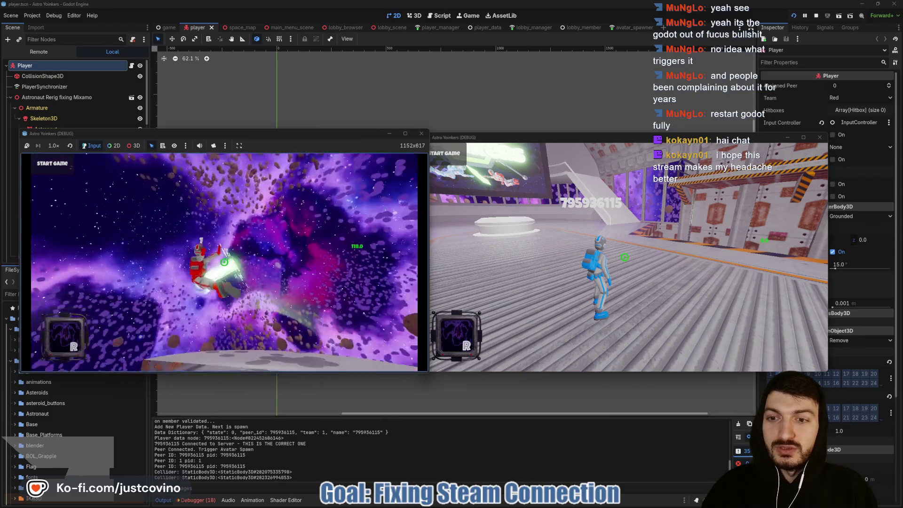
left_click(224, 262)
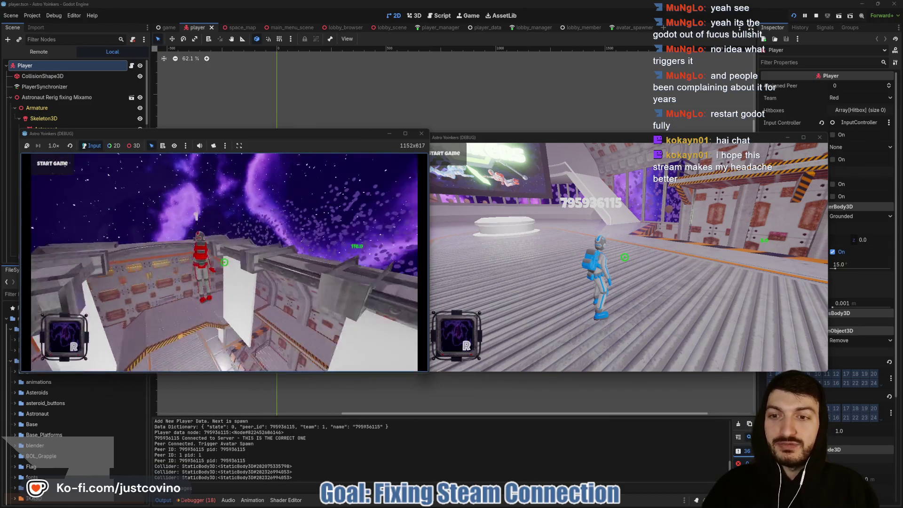
left_click(224, 262)
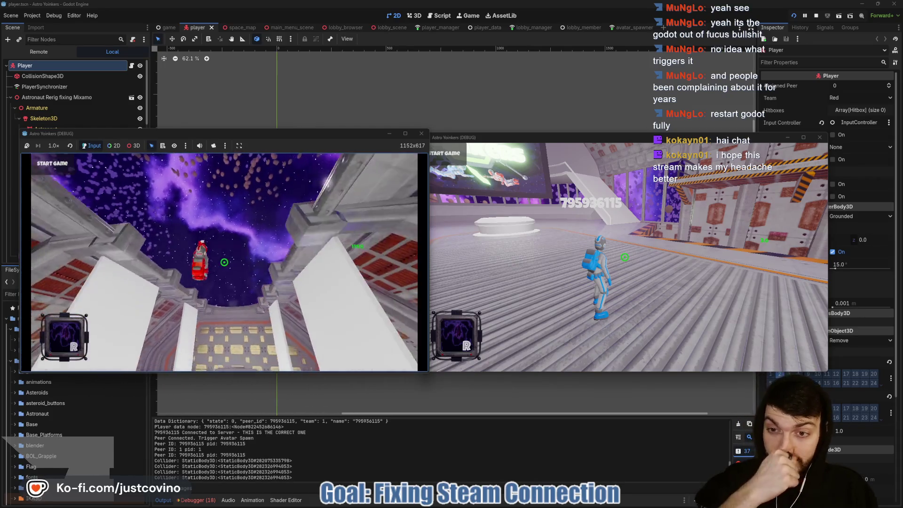
left_click(224, 262)
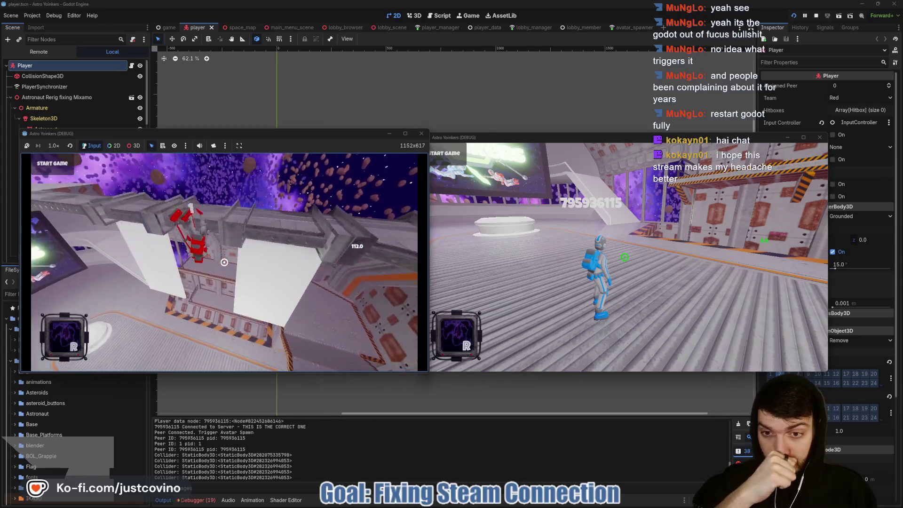
left_click(225, 262)
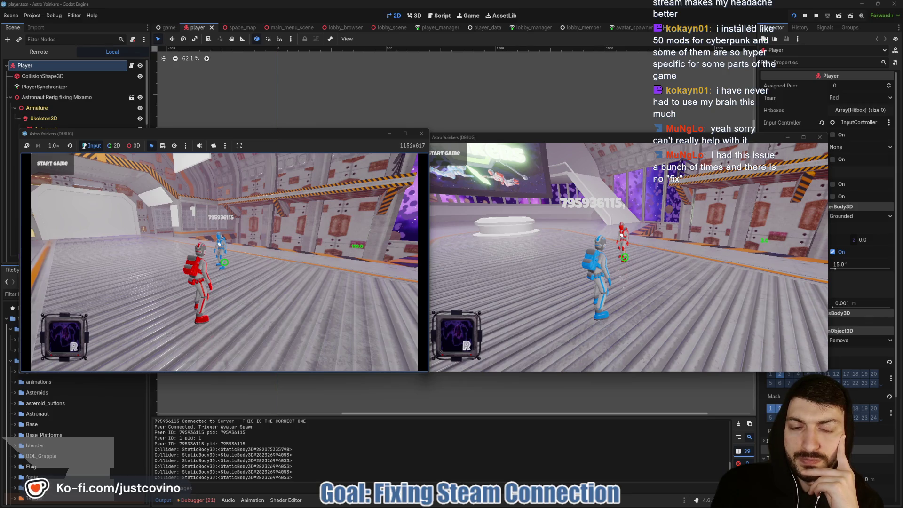
Stop the game and open a physics interpolation warning in the debugger's Errors list
key("F8")
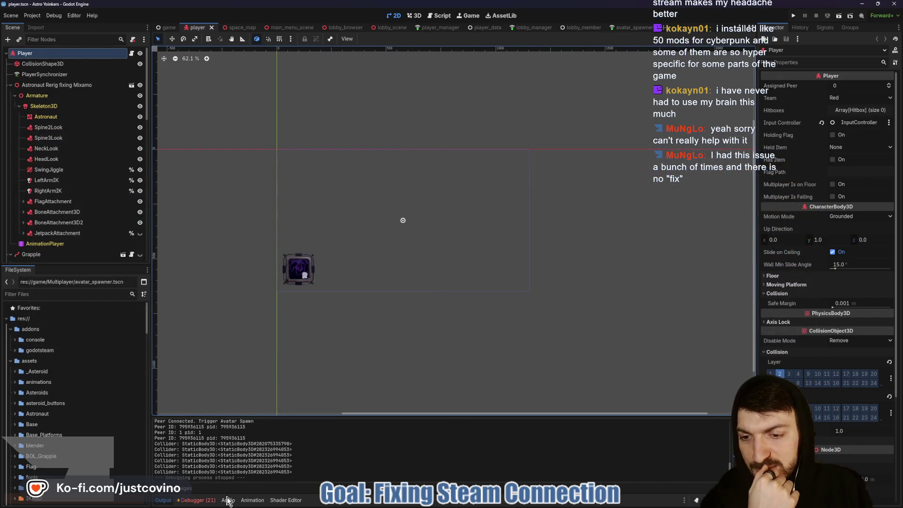
left_click(197, 500)
scroll(291, 410, "down", 1)
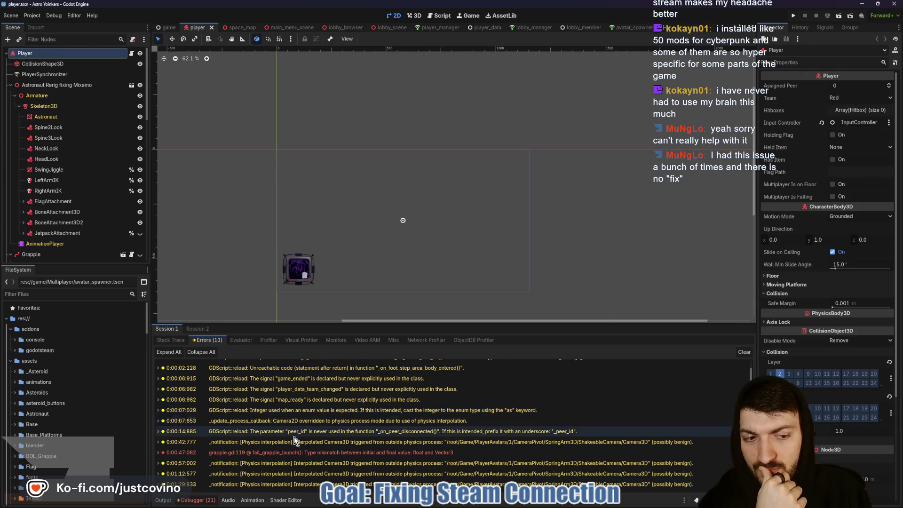
left_click(295, 464)
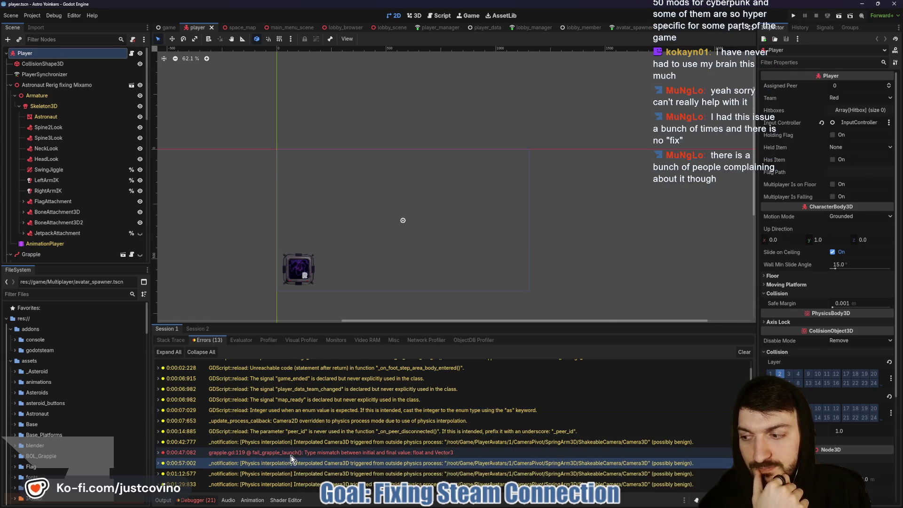
left_click(502, 500)
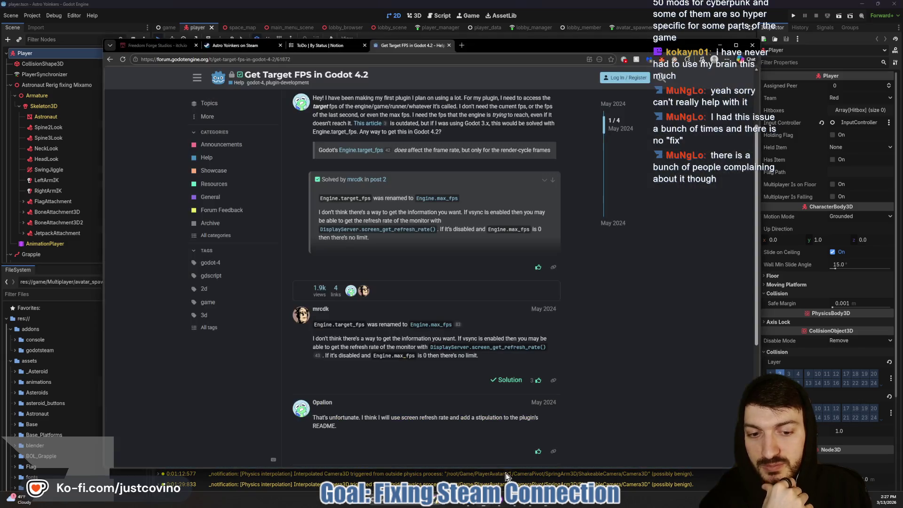
Search the web for 'Godot multi instance fpd dropping'
left_click(361, 58)
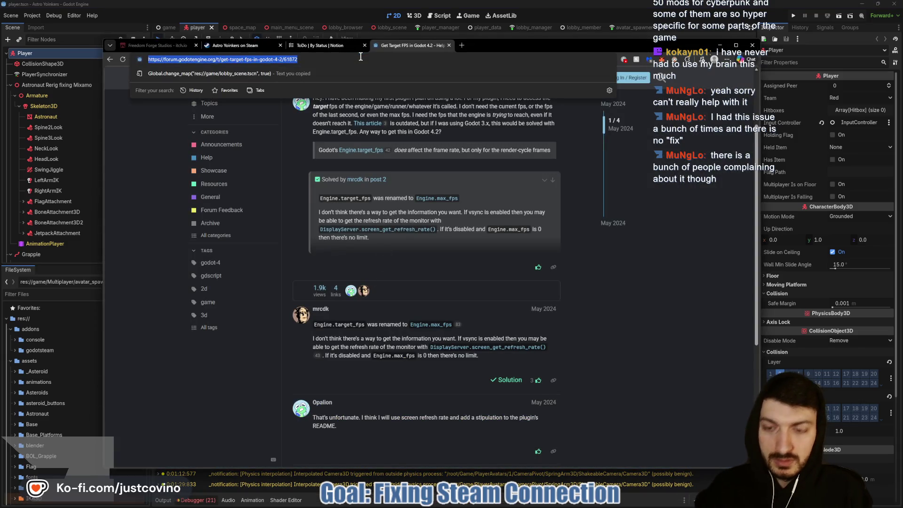
type("Godot")
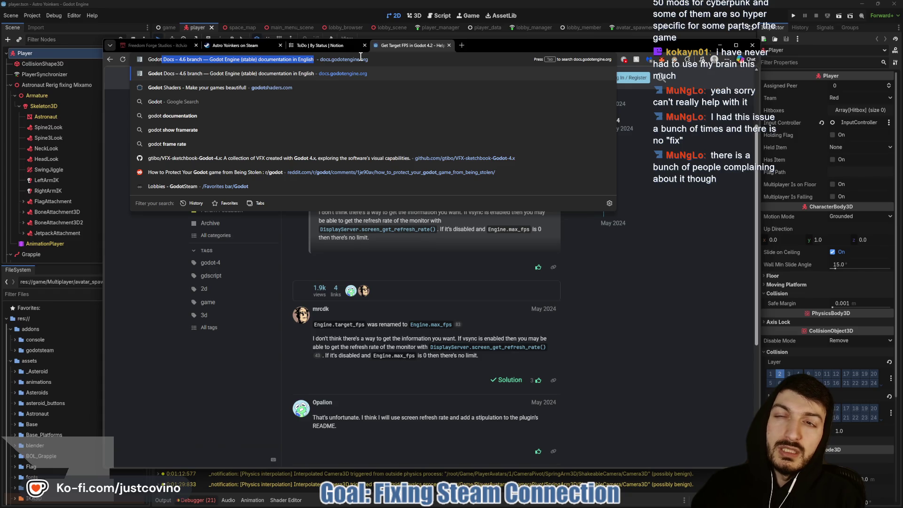
type("mu")
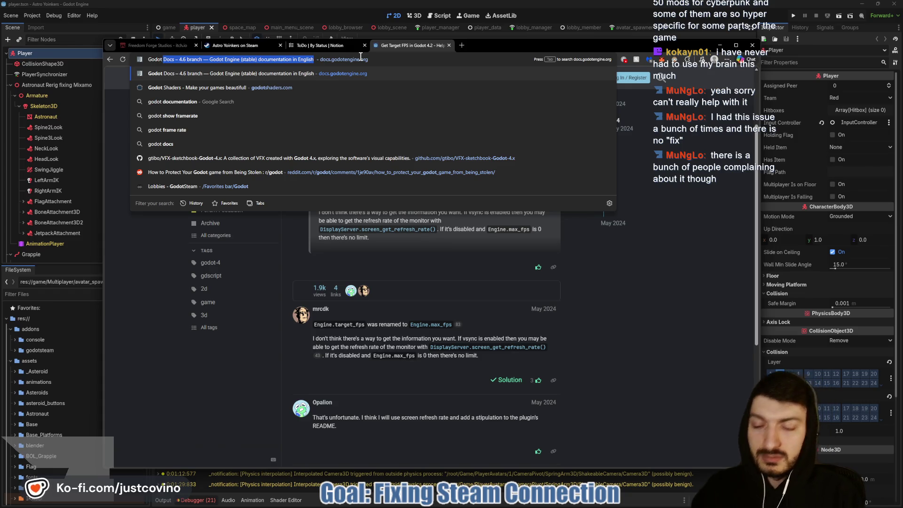
type("l")
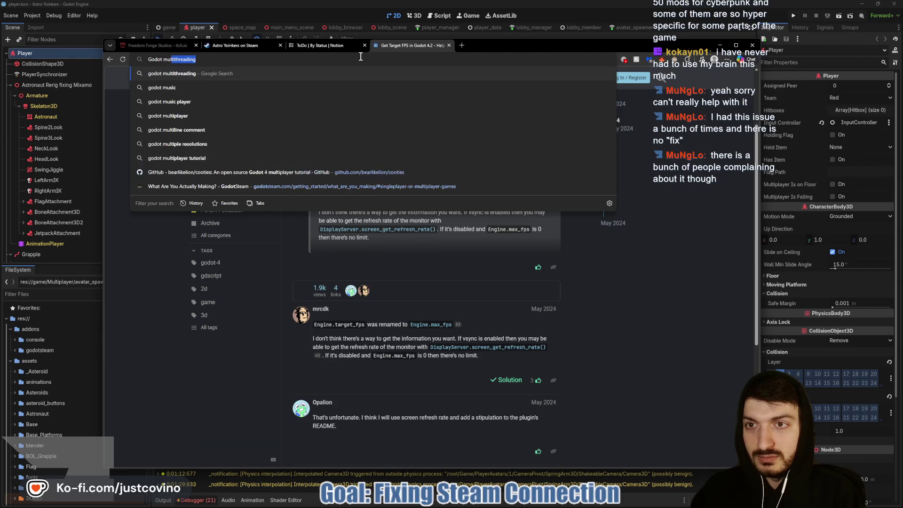
type("ti ")
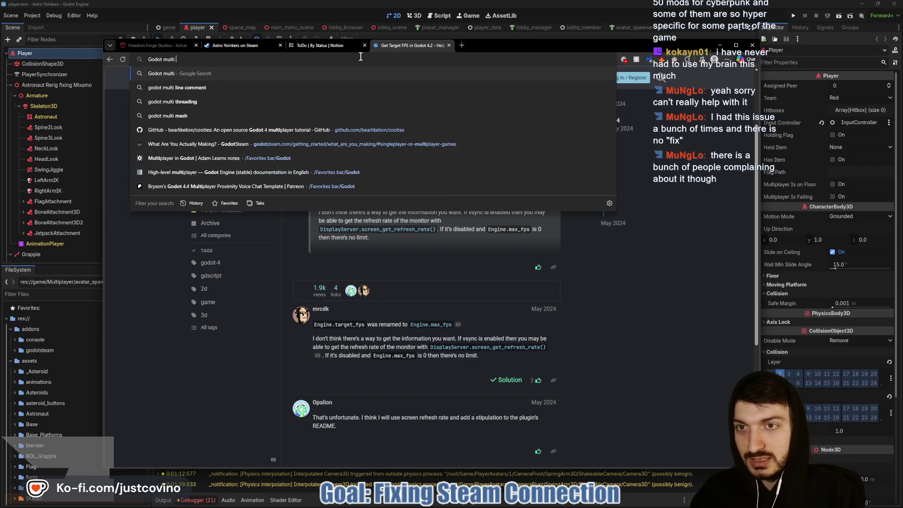
type("instance fpd")
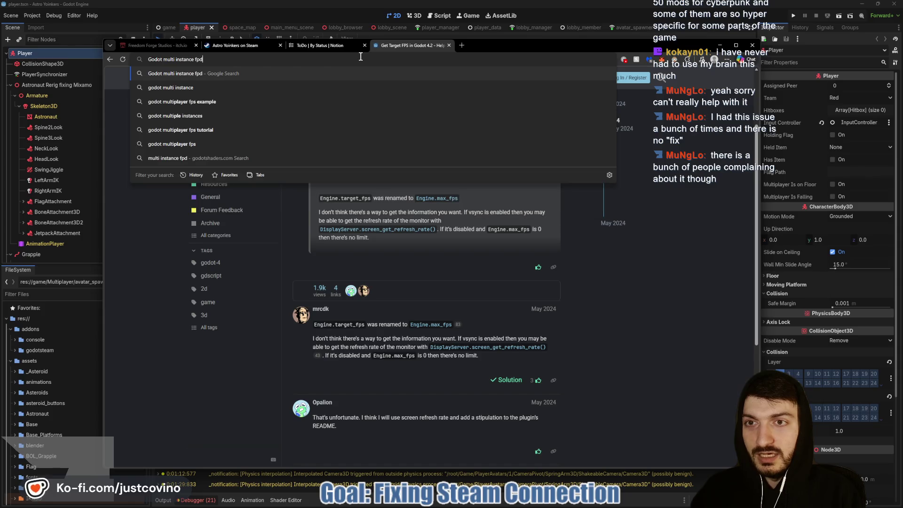
type(" dropping")
key("Return")
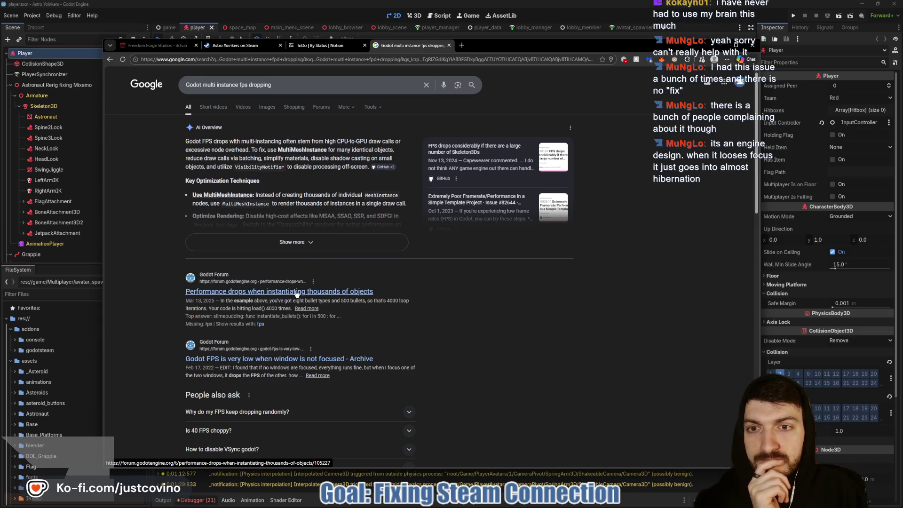
Browse the results and open the forum thread on low FPS when unfocused
left_click_drag(228, 152, 186, 150)
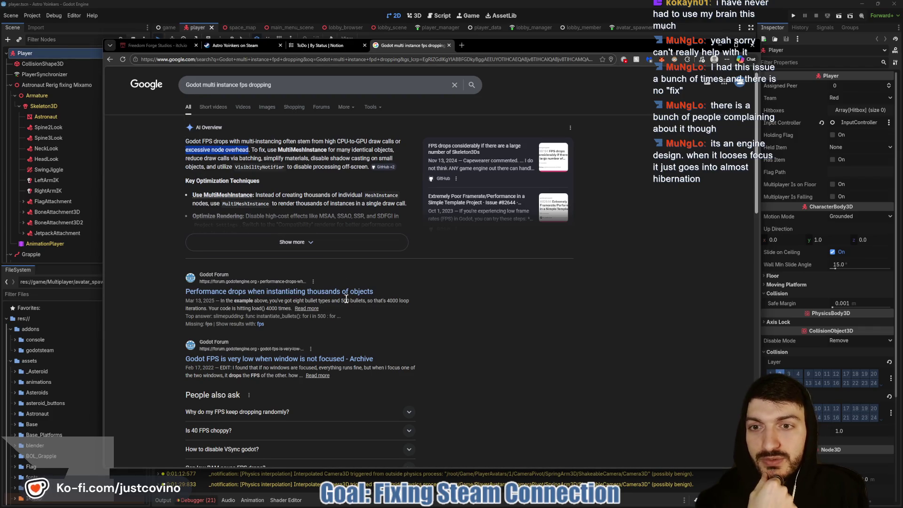
left_click(227, 292)
left_click(110, 59)
scroll(349, 292, "down", 3)
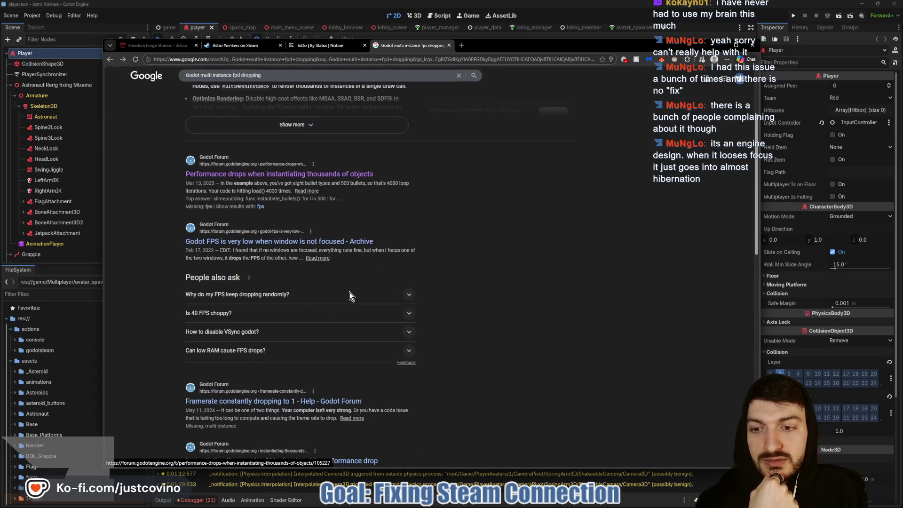
left_click(209, 245)
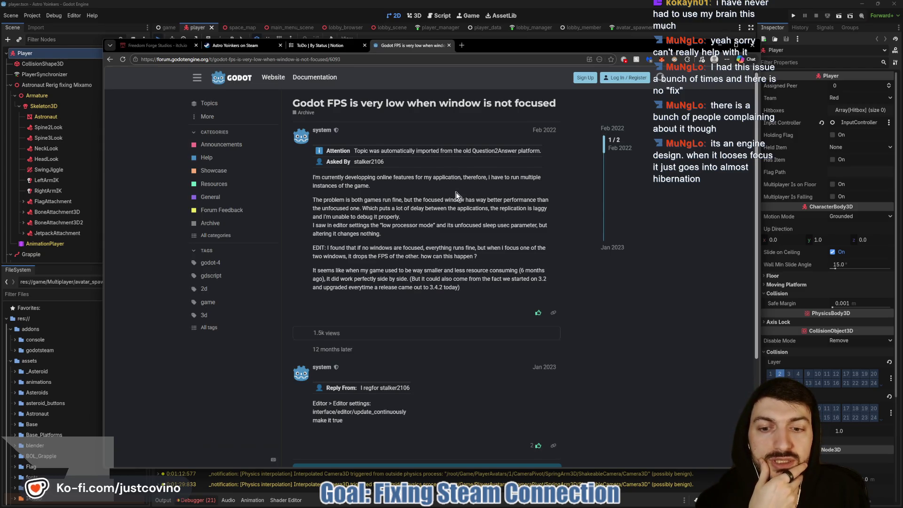
scroll(456, 193, "down", 3)
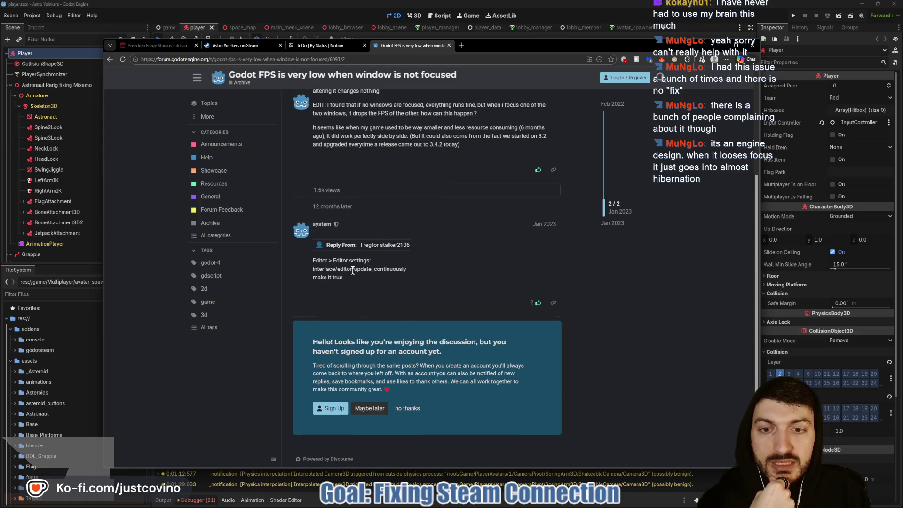
left_click(74, 15)
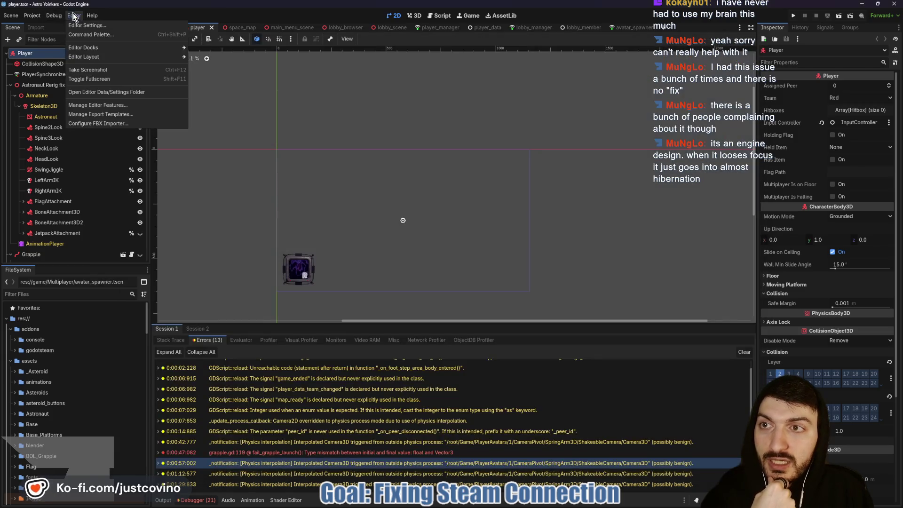
Open Editor Settings, view the multi-window settings, and recheck the forum thread
left_click(80, 26)
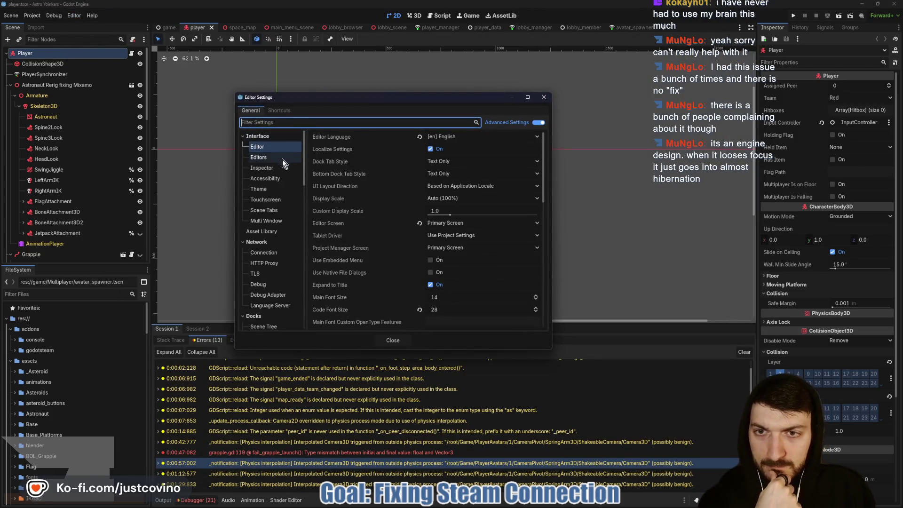
left_click(266, 221)
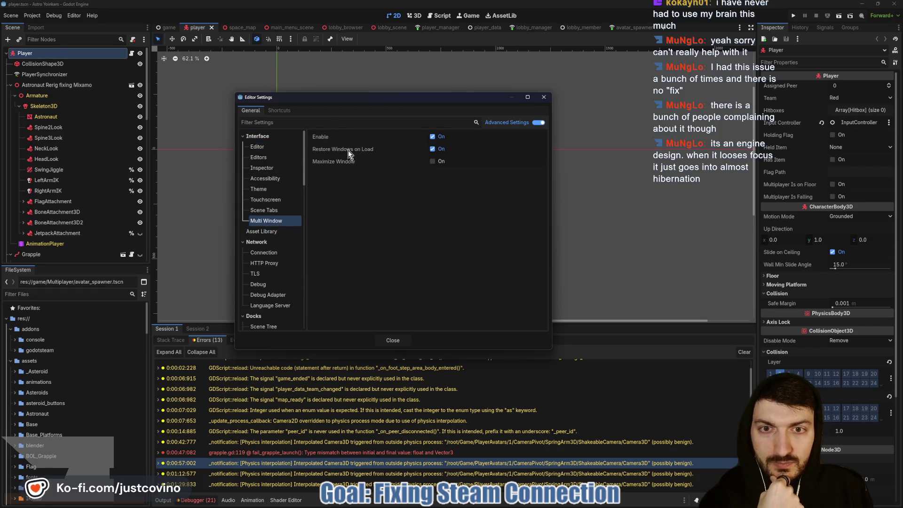
mouse_move(348, 151)
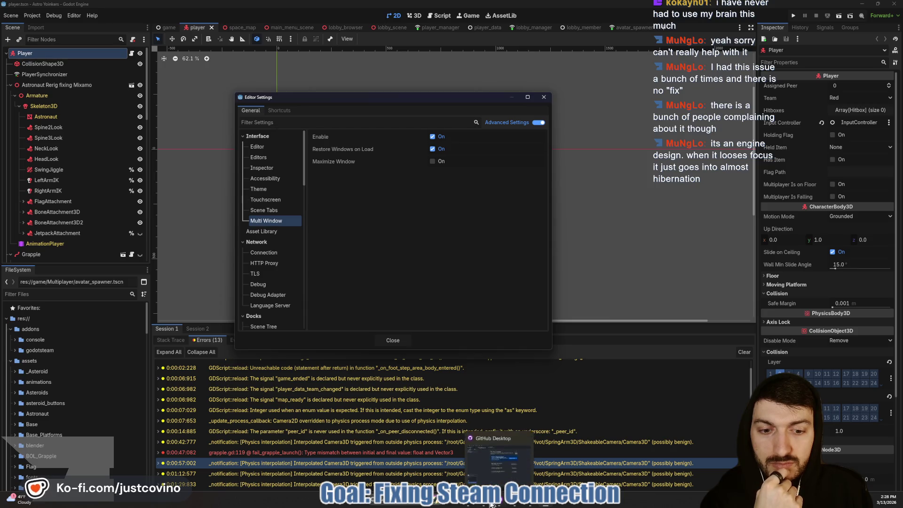
left_click(500, 503)
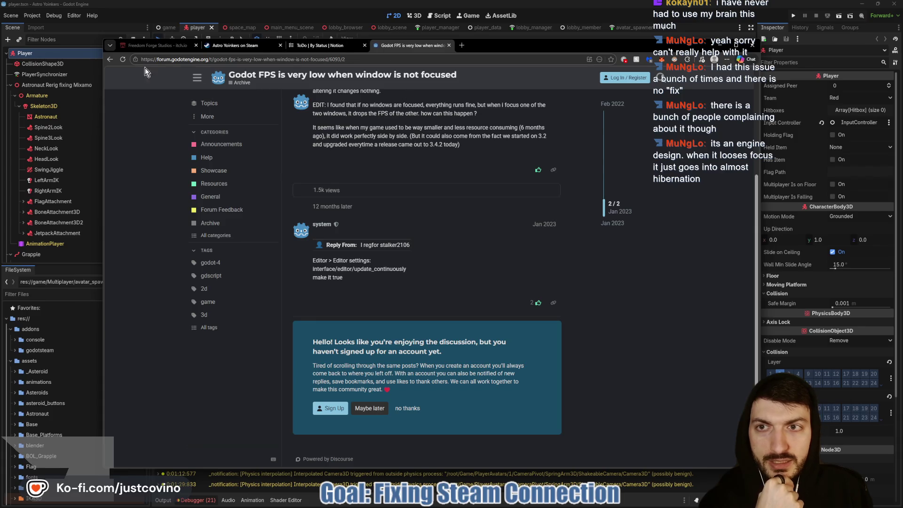
left_click(92, 121)
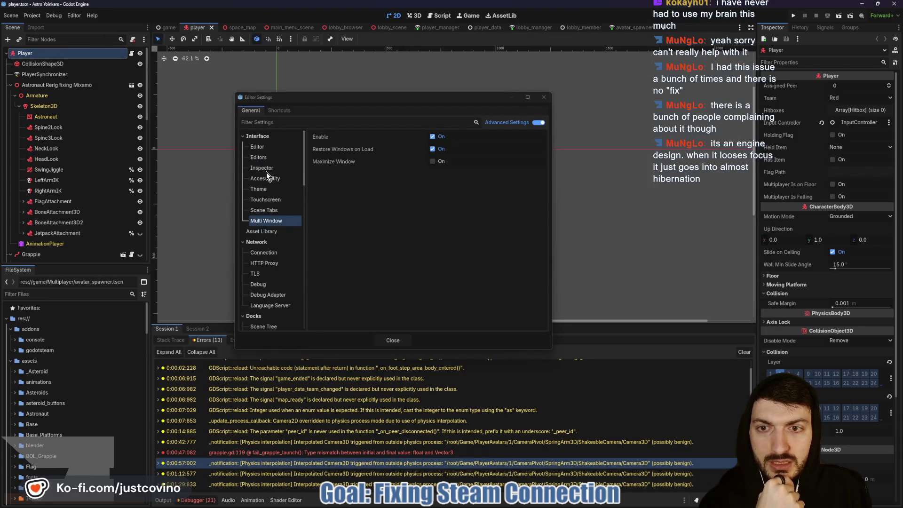
Under Interface > Editor, scroll to Update Continuously and enable it
left_click(265, 146)
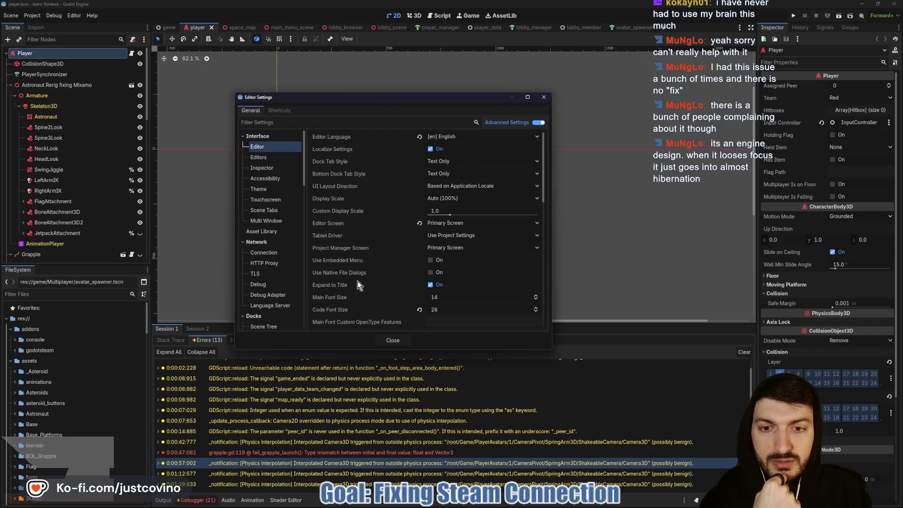
scroll(356, 290, "down", 5)
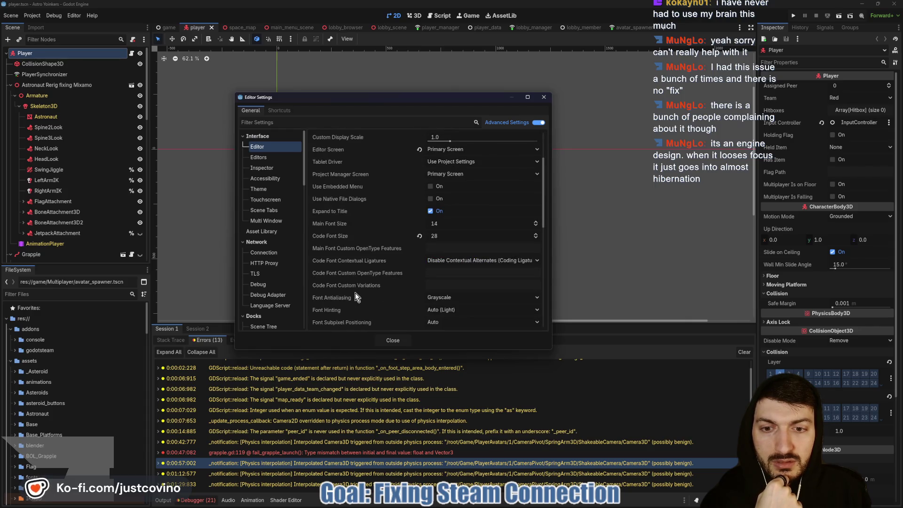
scroll(354, 292, "down", 2)
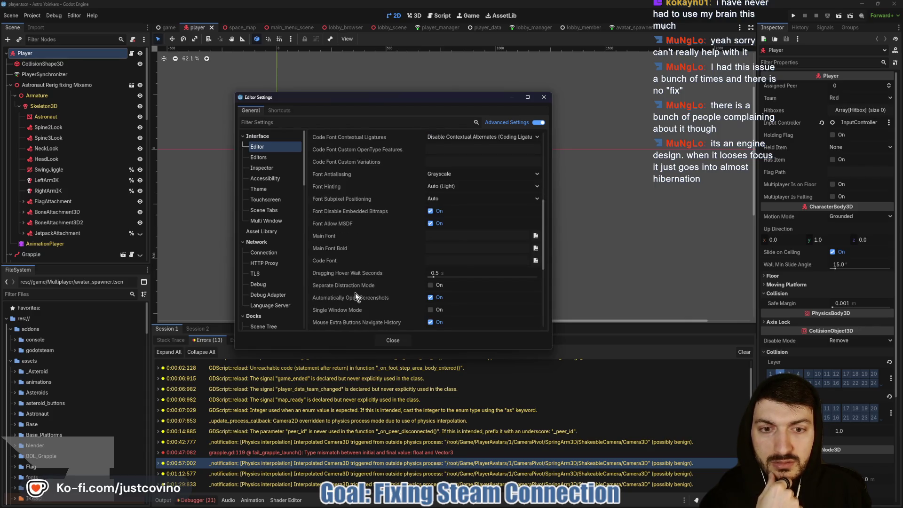
scroll(354, 293, "down", 1)
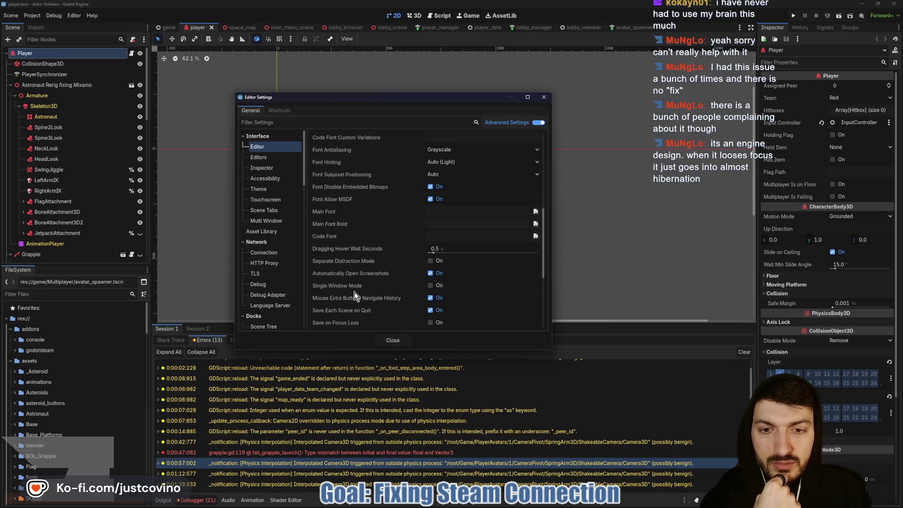
scroll(355, 294, "down", 1)
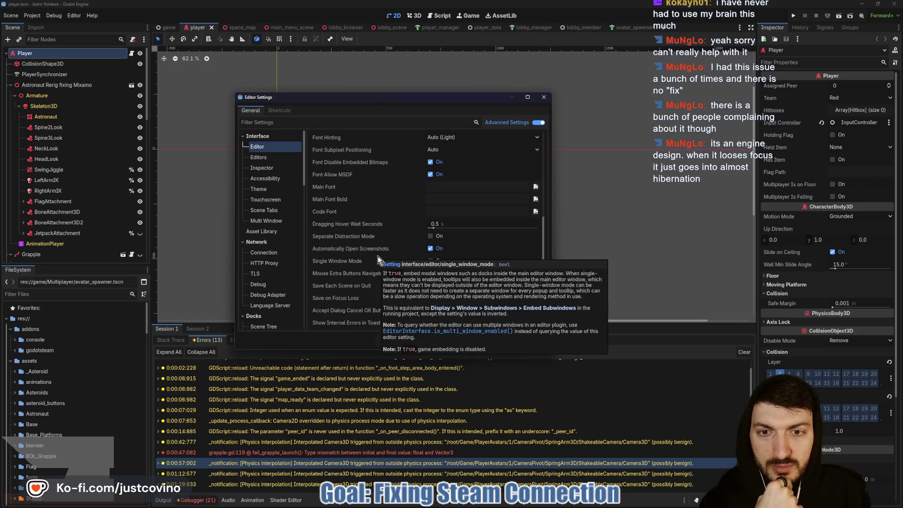
scroll(377, 256, "down", 2)
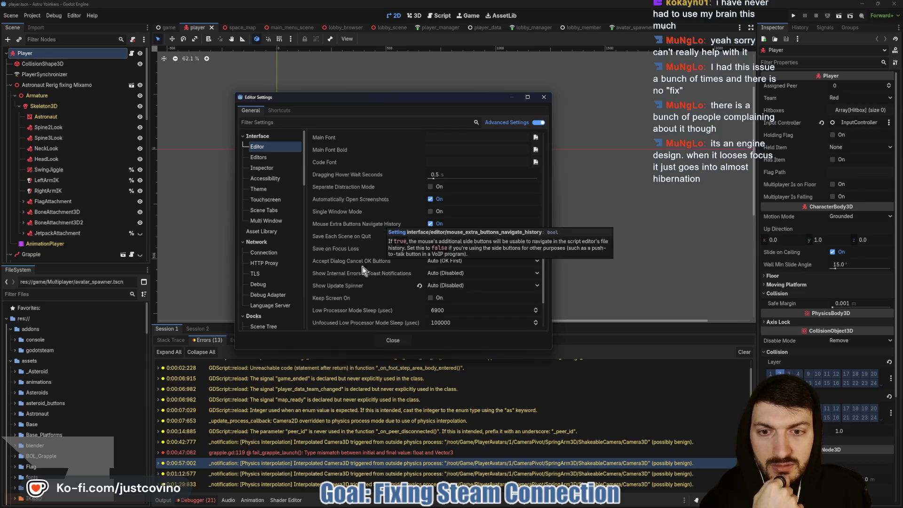
mouse_move(354, 289)
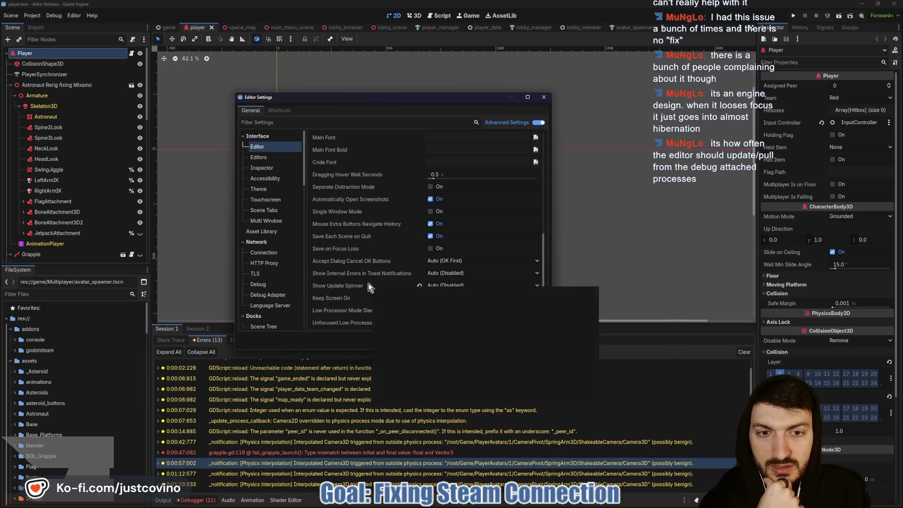
scroll(371, 278, "down", 2)
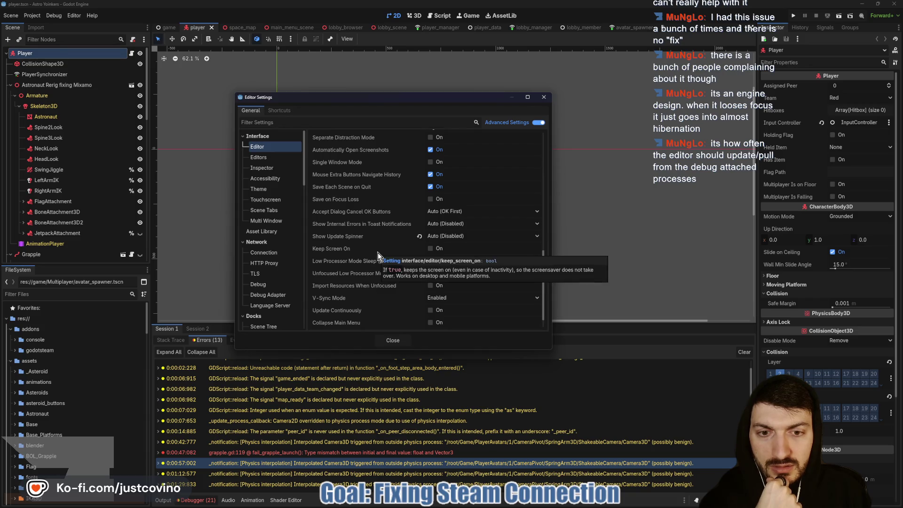
scroll(377, 252, "down", 1)
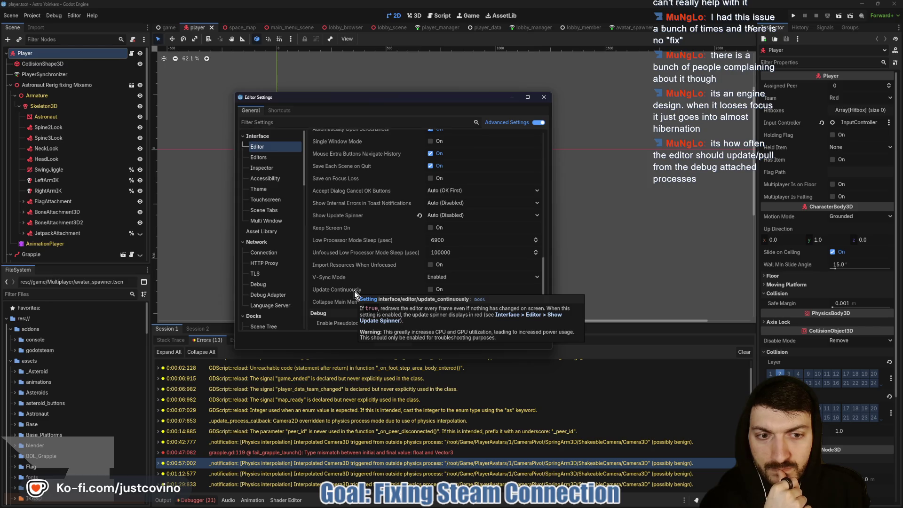
left_click(431, 291)
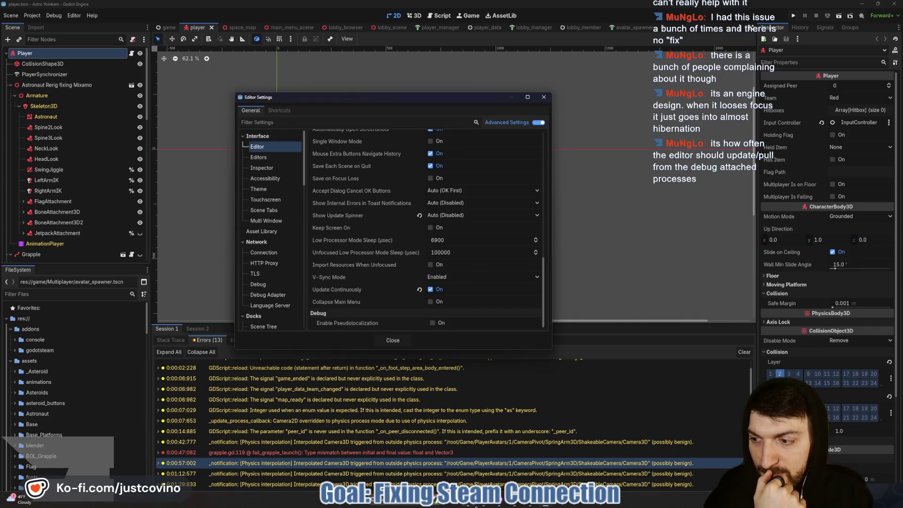
Compare with the forum thread's advice, close Editor Settings, and run the project with F5
mouse_move(476, 506)
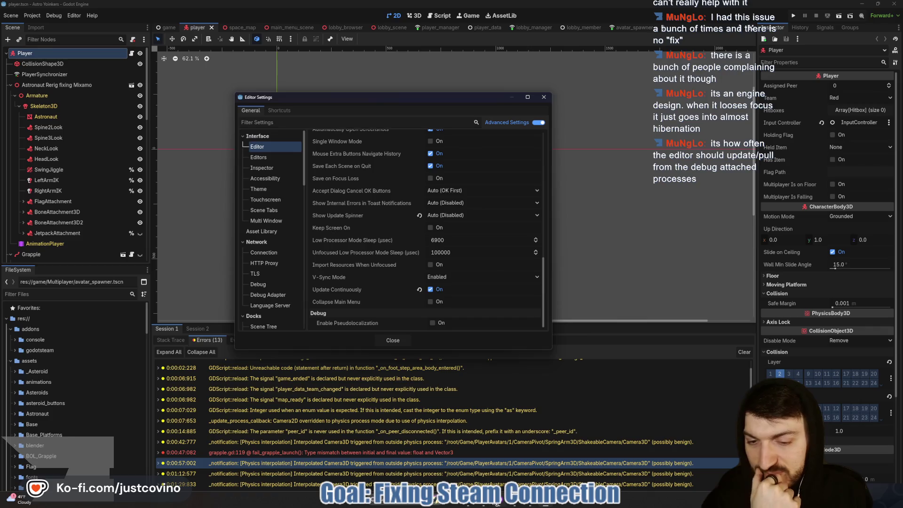
left_click(499, 458)
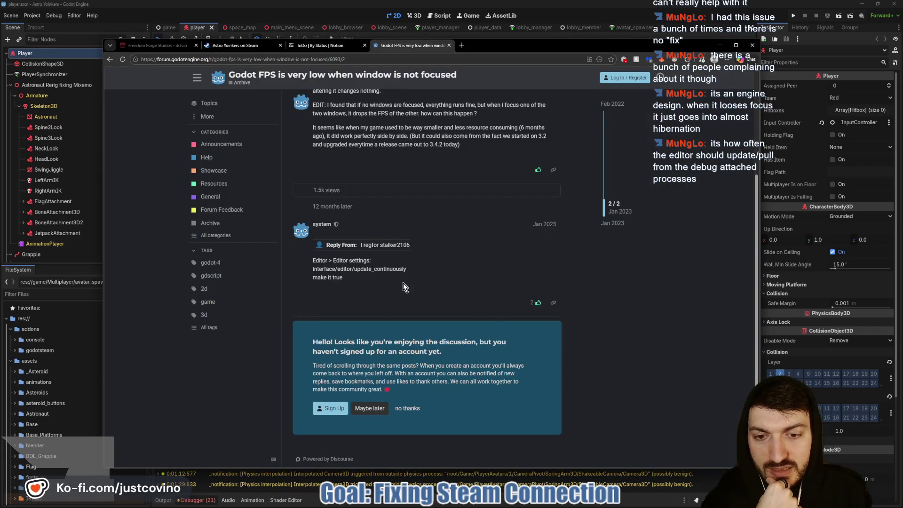
left_click(718, 46)
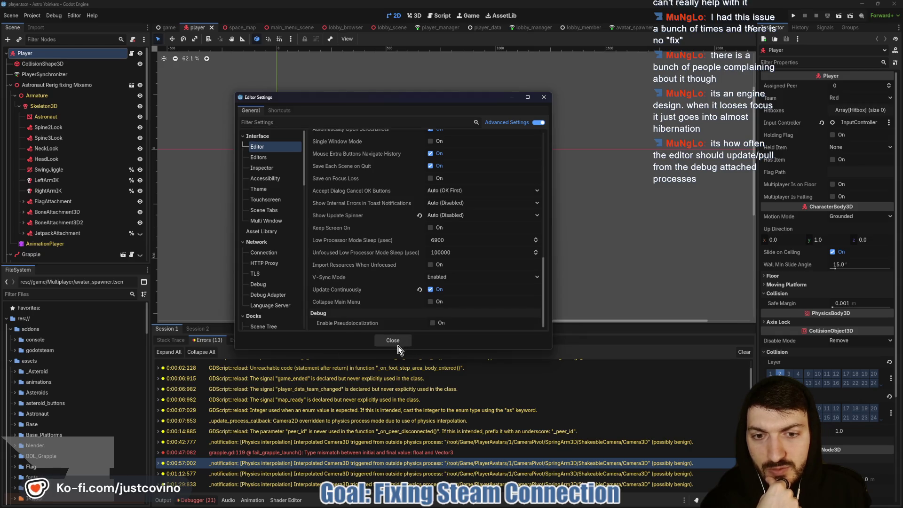
left_click(397, 341)
key("F5")
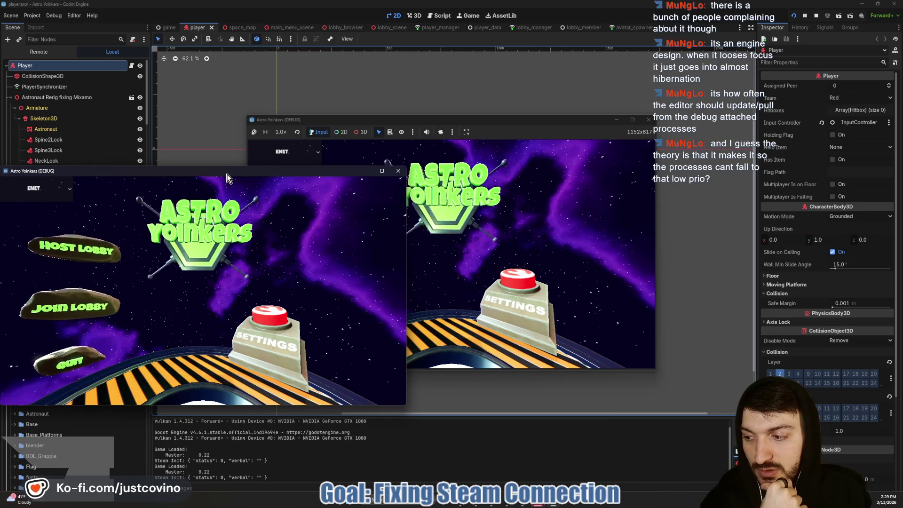
Place the game windows side by side, host a private lobby, and join it from the right
left_click_drag(227, 175, 687, 158)
left_click_drag(532, 123, 314, 133)
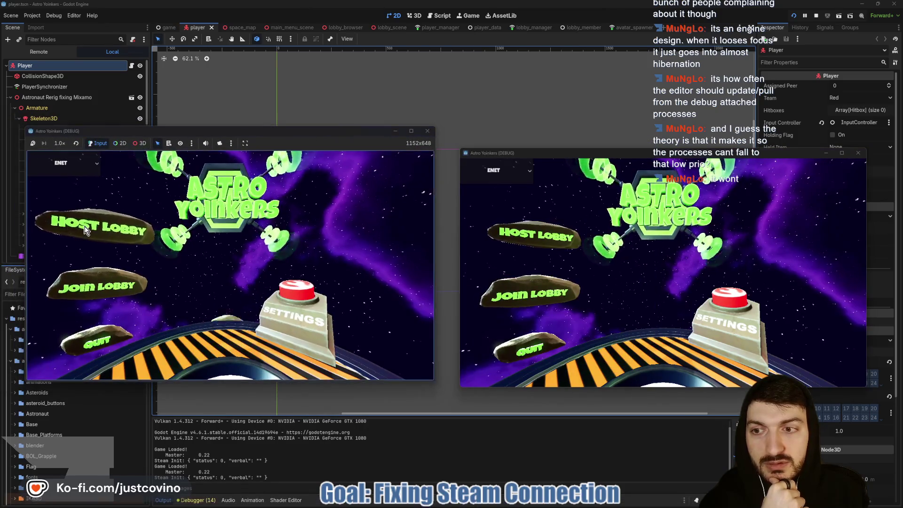
left_click(99, 225)
left_click(237, 235)
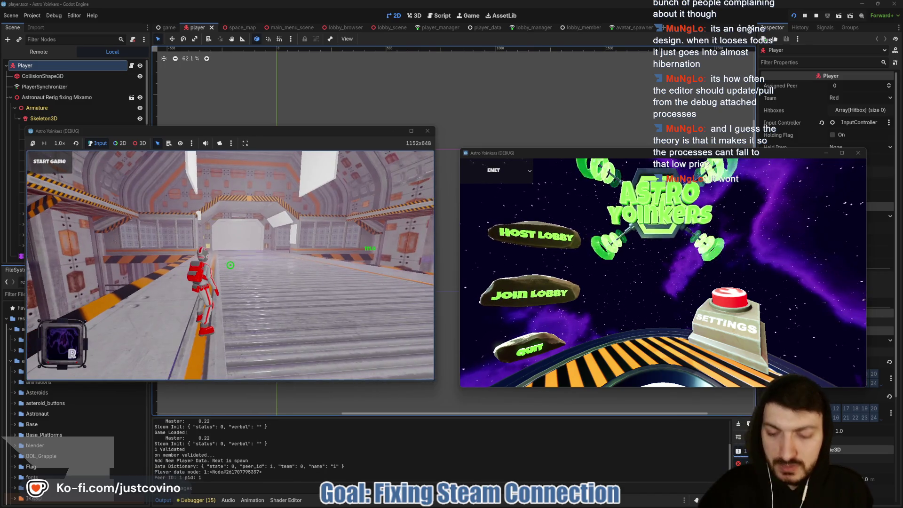
left_click(519, 296)
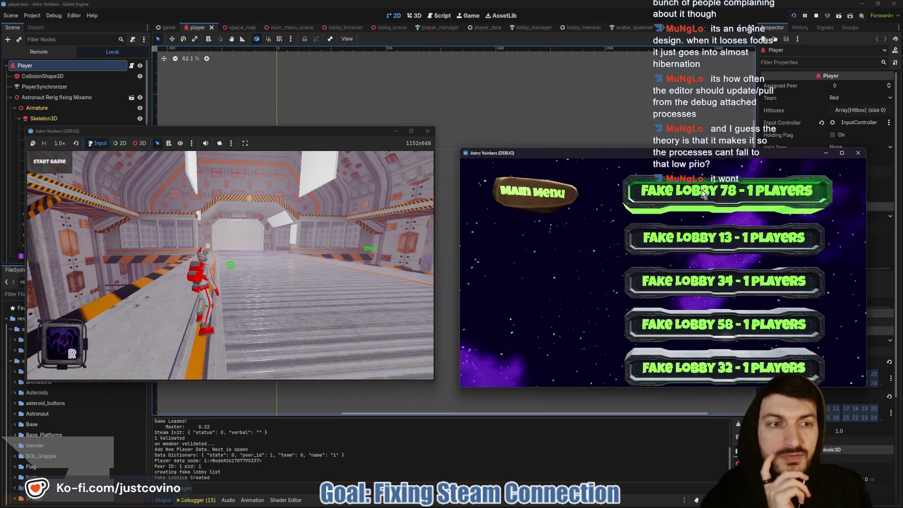
left_click(701, 193)
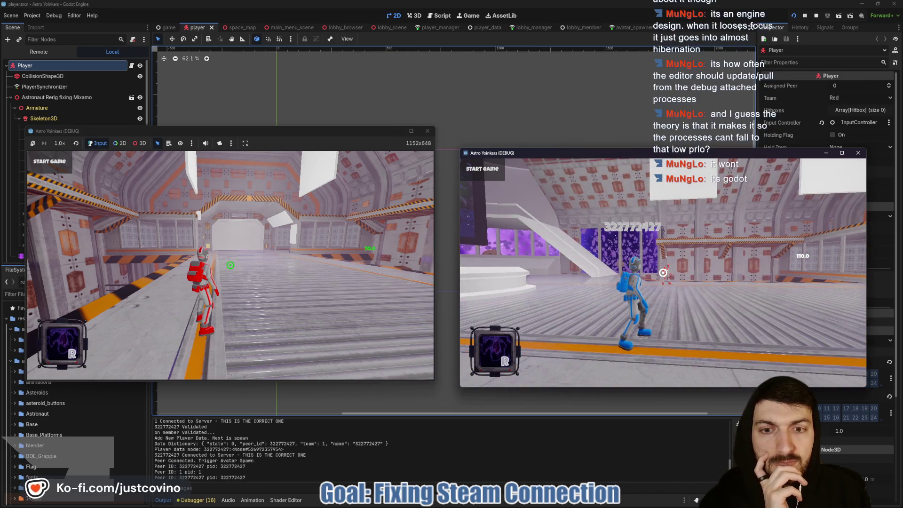
Run the blue player around the hangar, nudge the red player, then stop the game
key("w")
key("w")
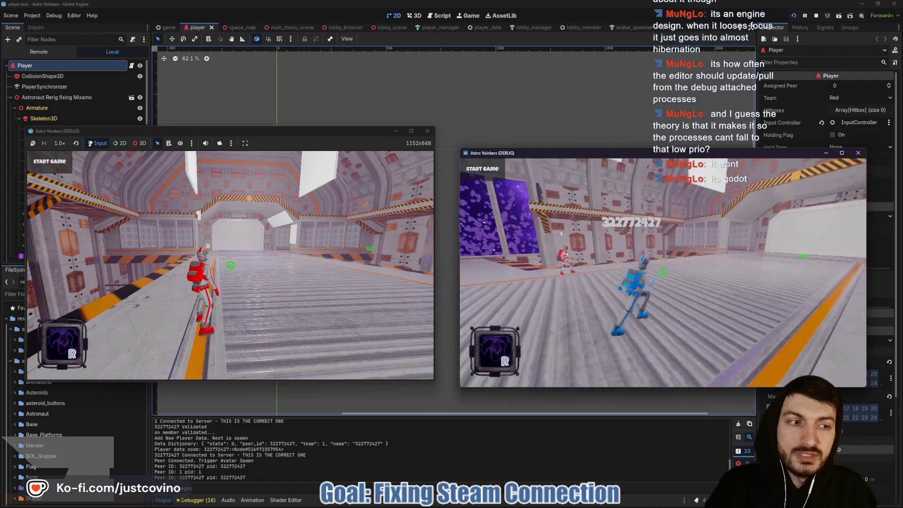
key("w")
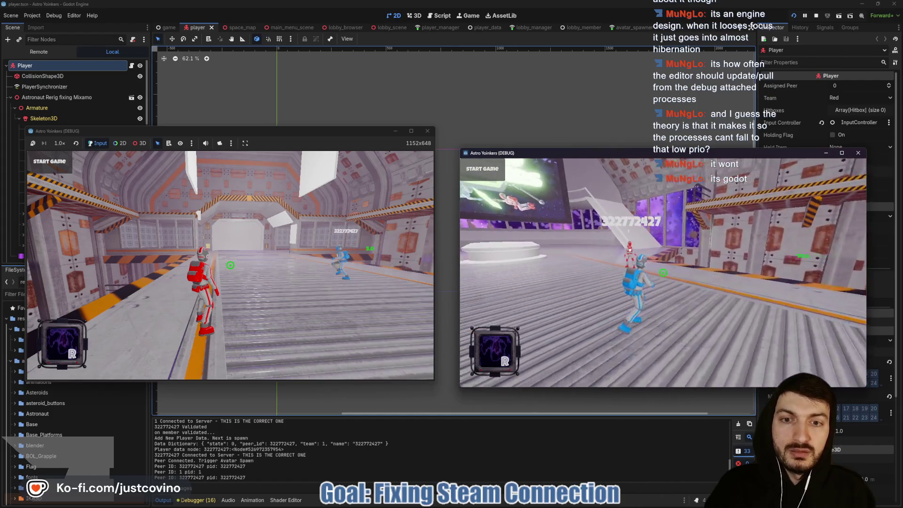
key("w")
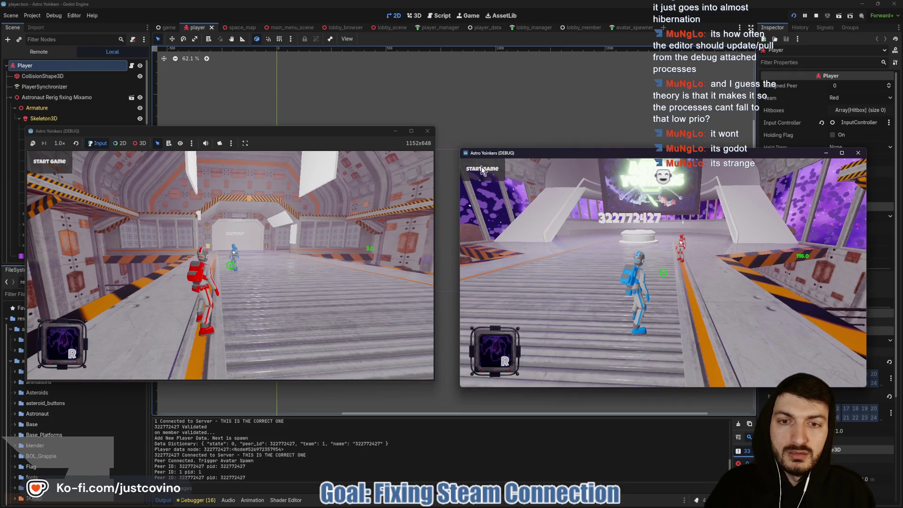
left_click(336, 143)
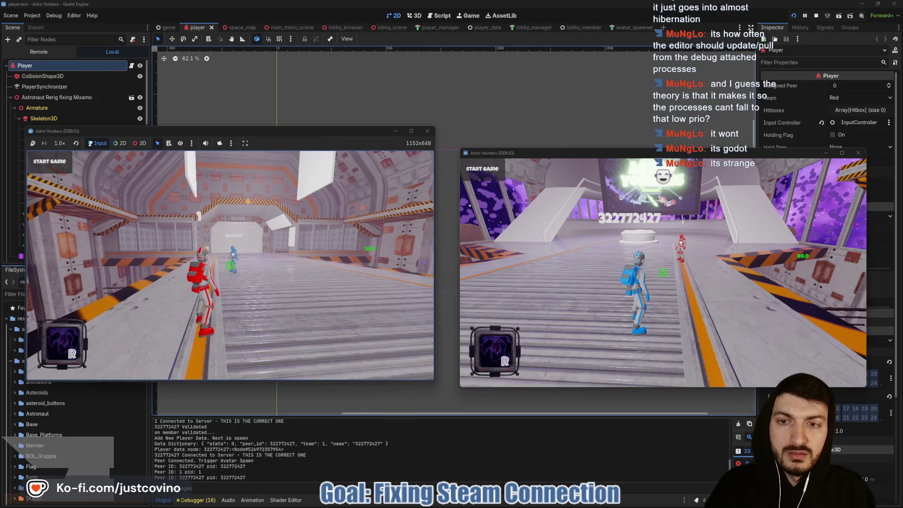
key("d")
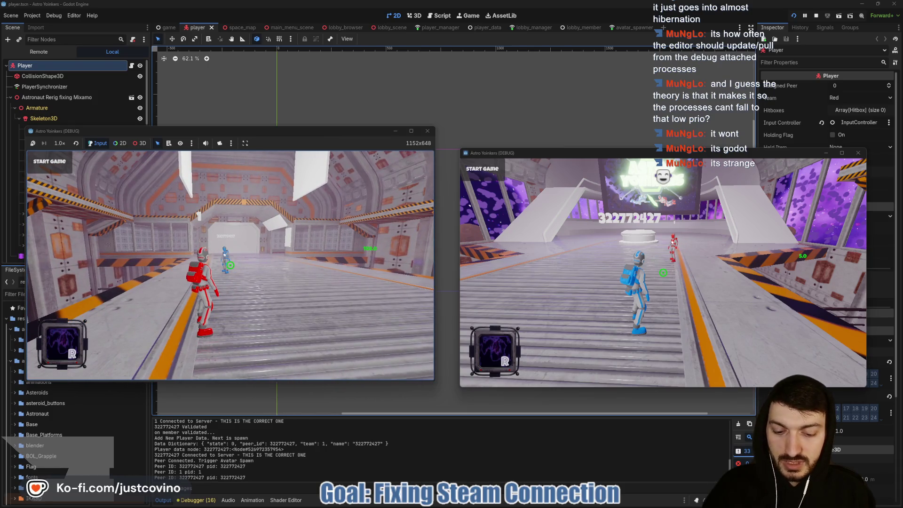
key("F8")
left_click(74, 15)
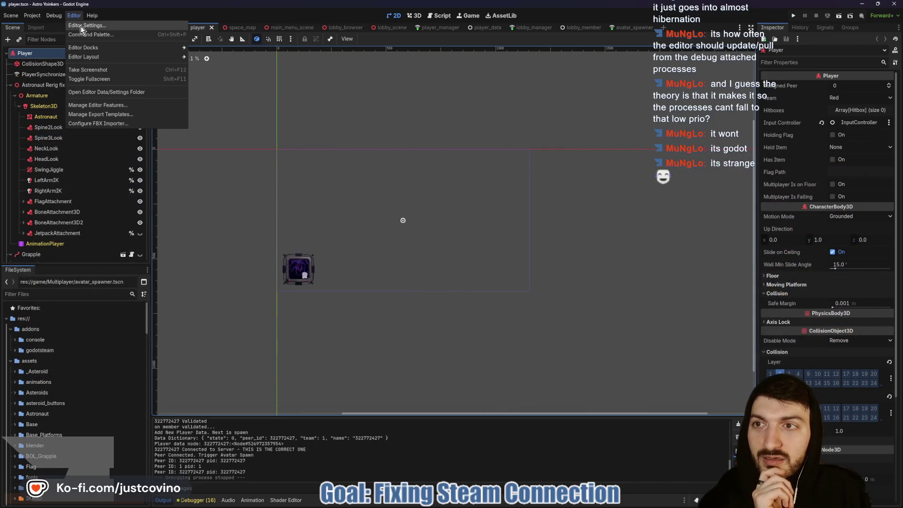
In Editor Settings, uncheck Interface > Editor > Update Continuously and close the window
left_click(87, 26)
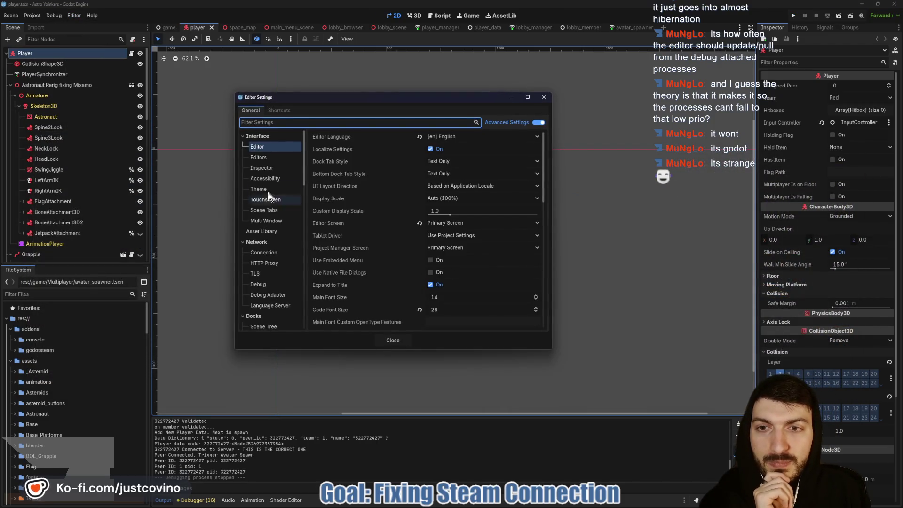
left_click(261, 148)
scroll(385, 213, "down", 10)
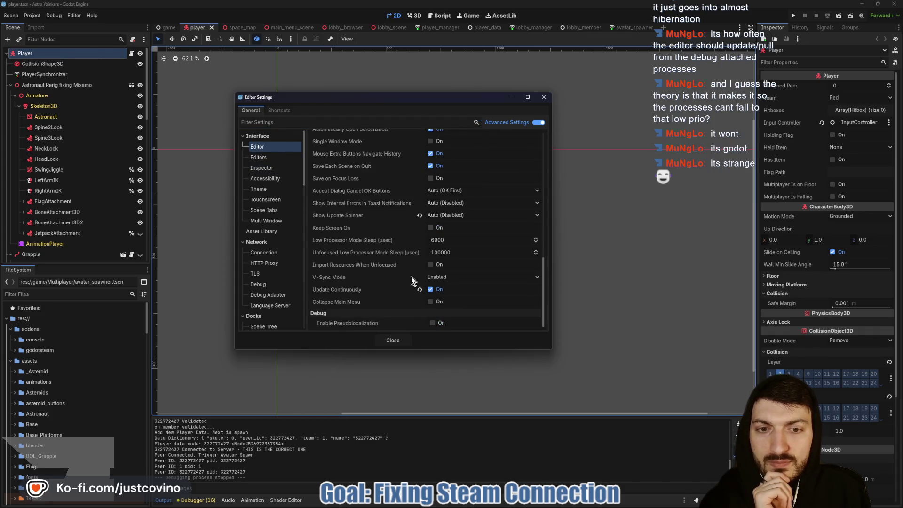
left_click(420, 290)
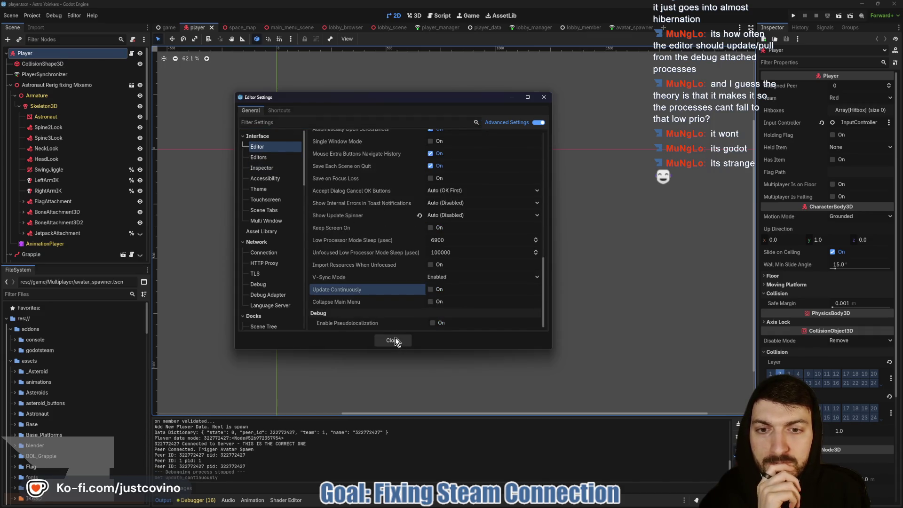
left_click(395, 338)
left_click(73, 15)
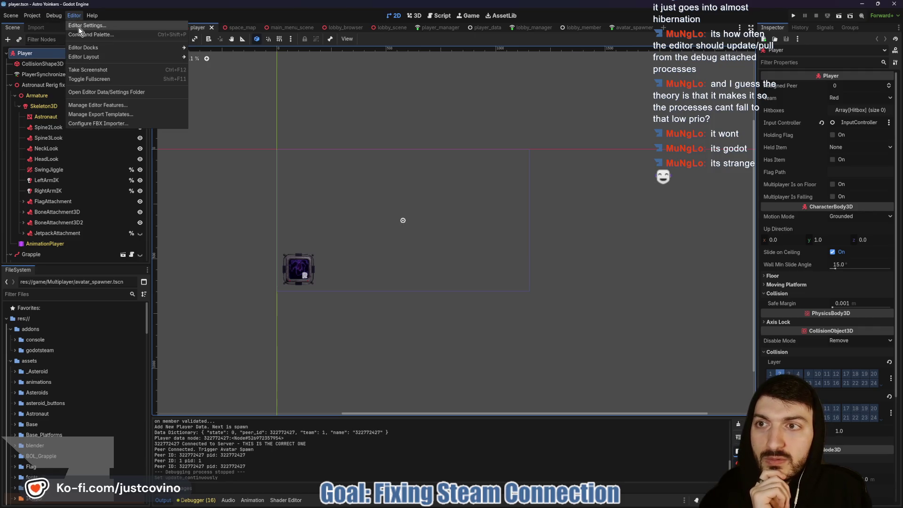
left_click(89, 27)
scroll(367, 254, "down", 10)
scroll(282, 174, "down", 8)
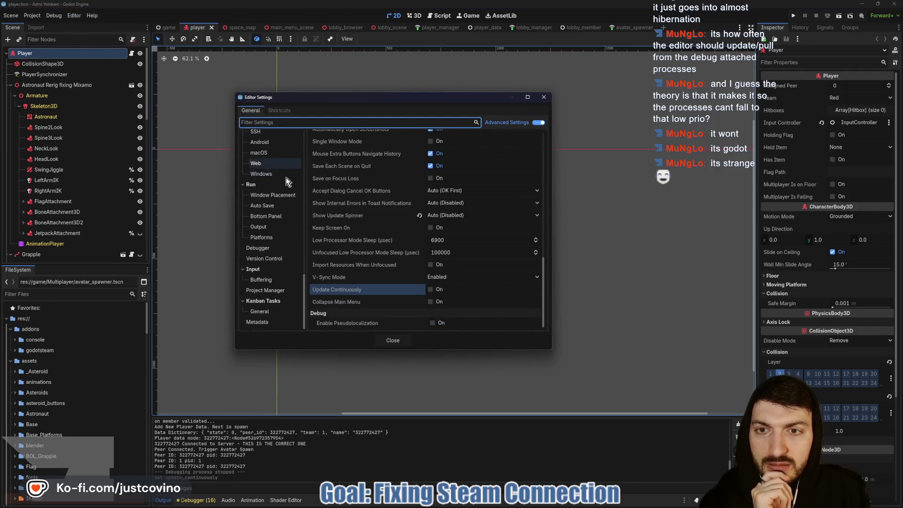
mouse_move(354, 258)
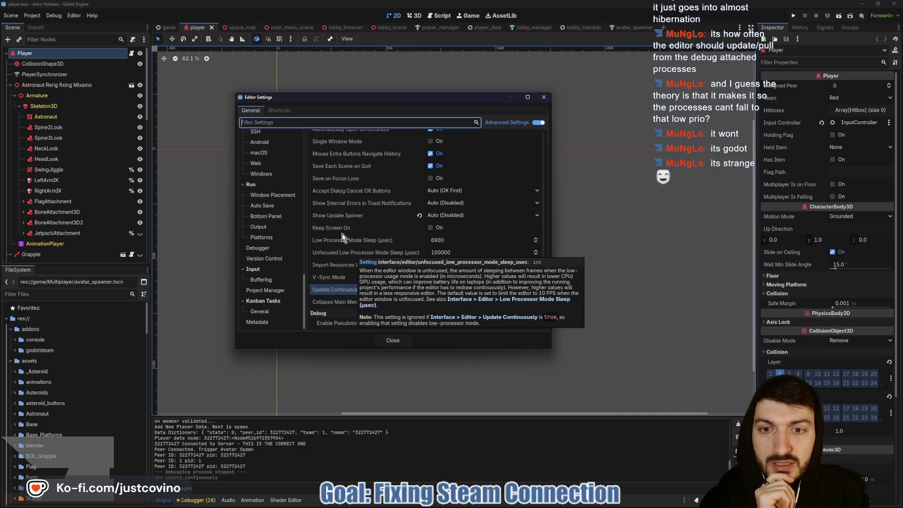
mouse_move(343, 231)
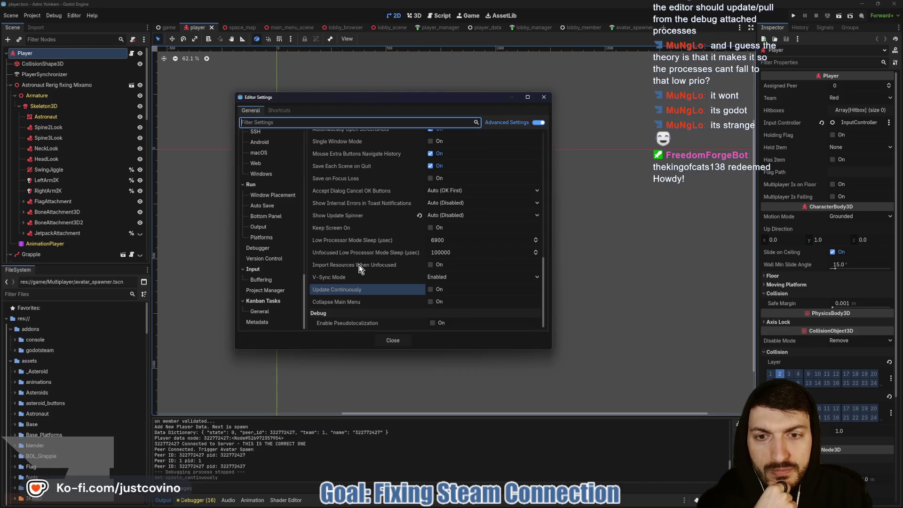
mouse_move(359, 264)
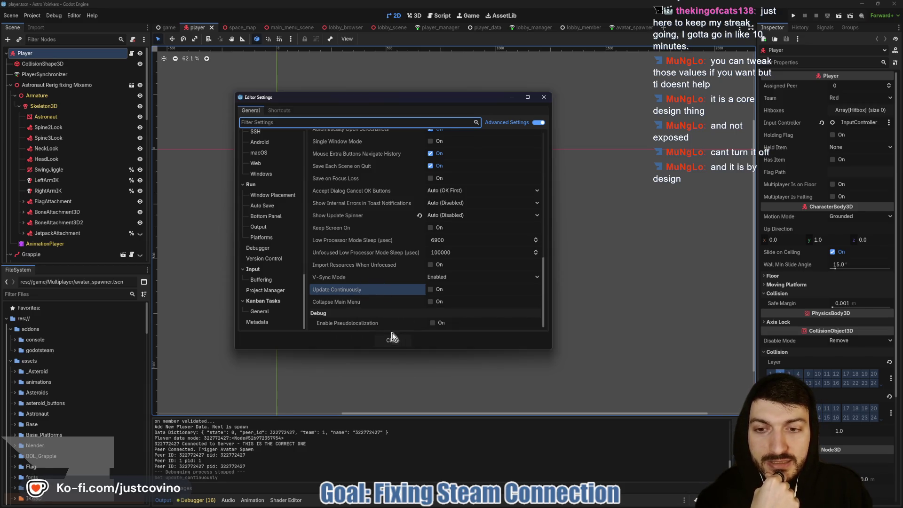
left_click(261, 312)
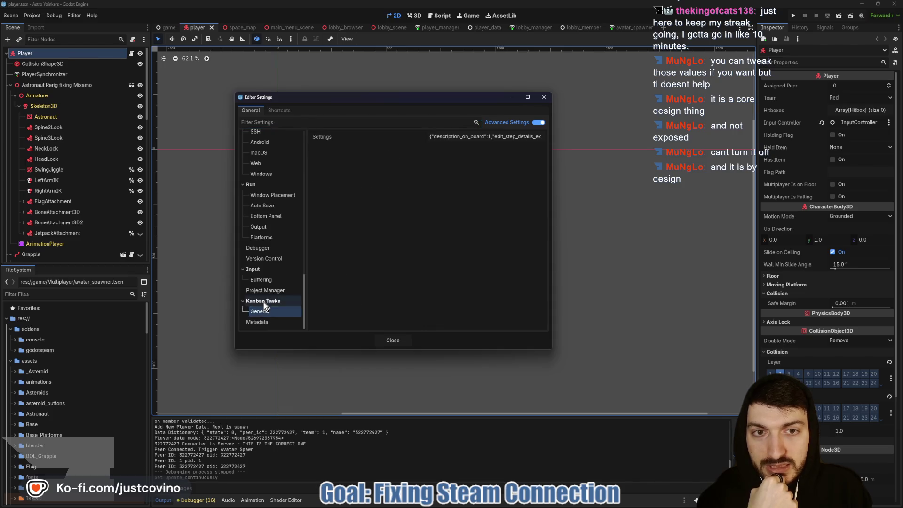
left_click(264, 301)
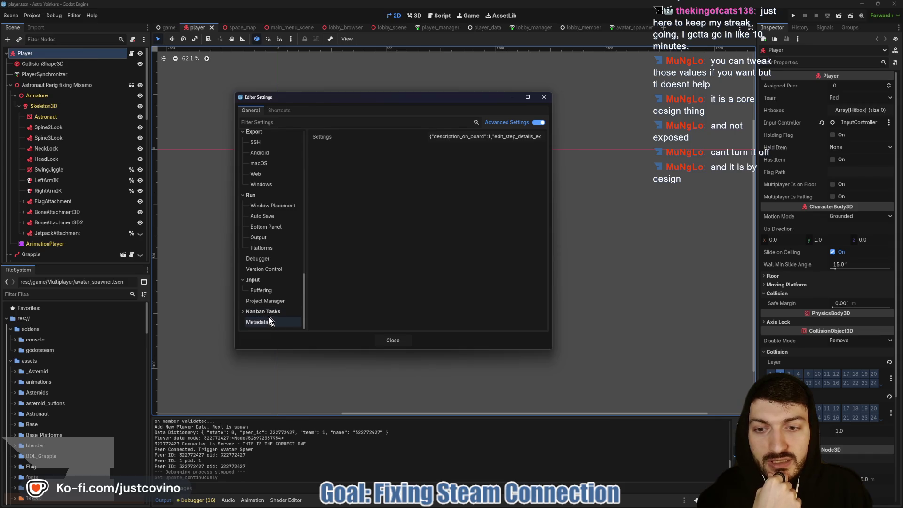
left_click(397, 340)
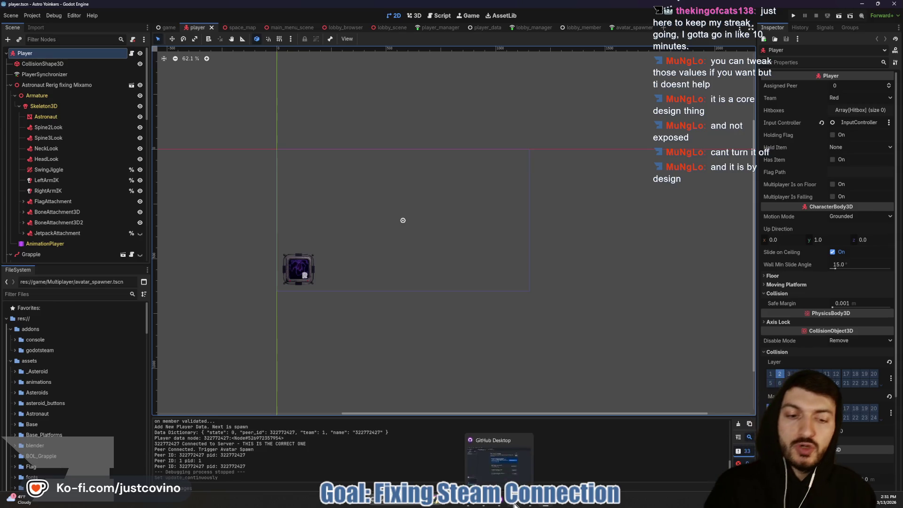
Save player.tscn and bring up GitHub Desktop listing the 14 changed files
left_click(499, 503)
left_click(333, 51)
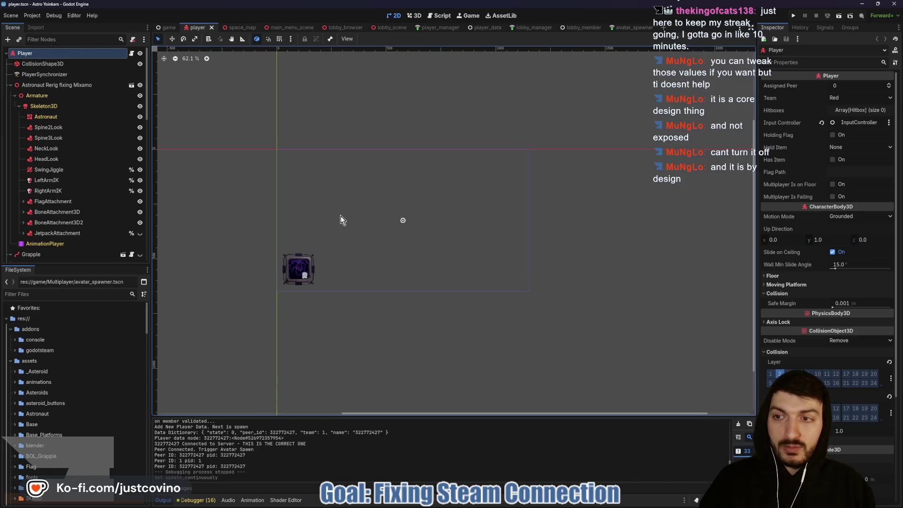
left_click_drag(303, 154, 325, 165)
key("ctrl+s")
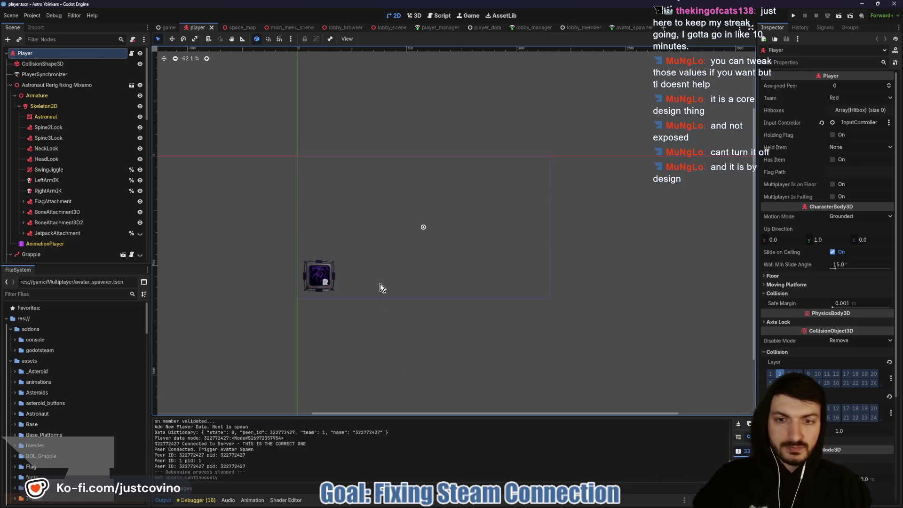
mouse_move(455, 505)
left_click(504, 504)
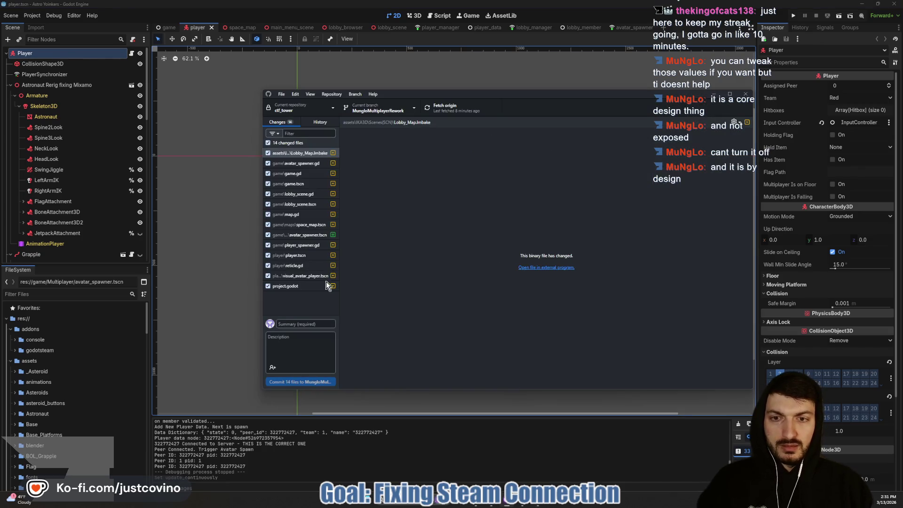
Commit the 14 changed files as 'Avatar Spawner Singleton Pattern' and push to origin
left_click(309, 325)
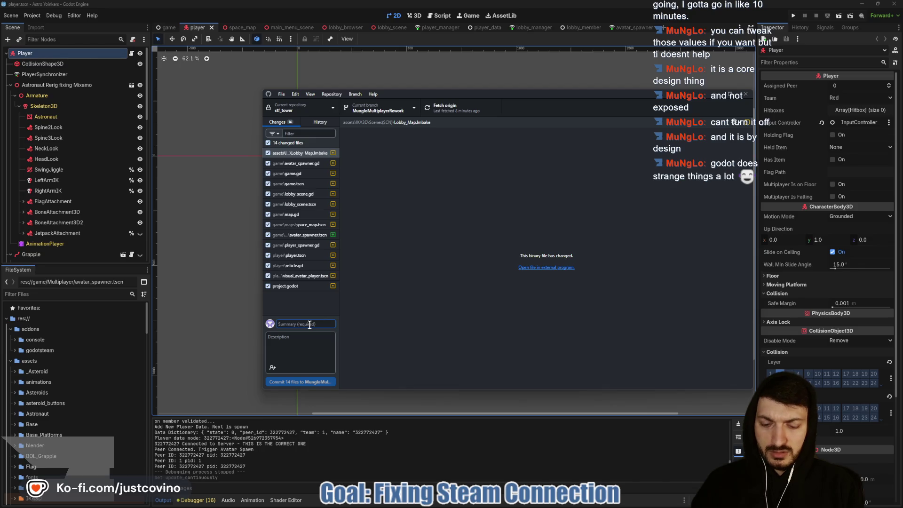
type("Avatar Spawner S")
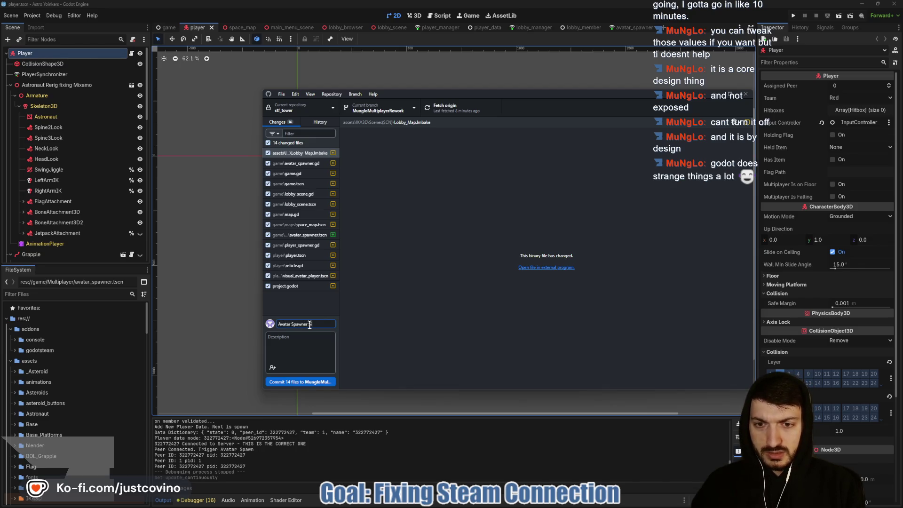
type(" Pattern")
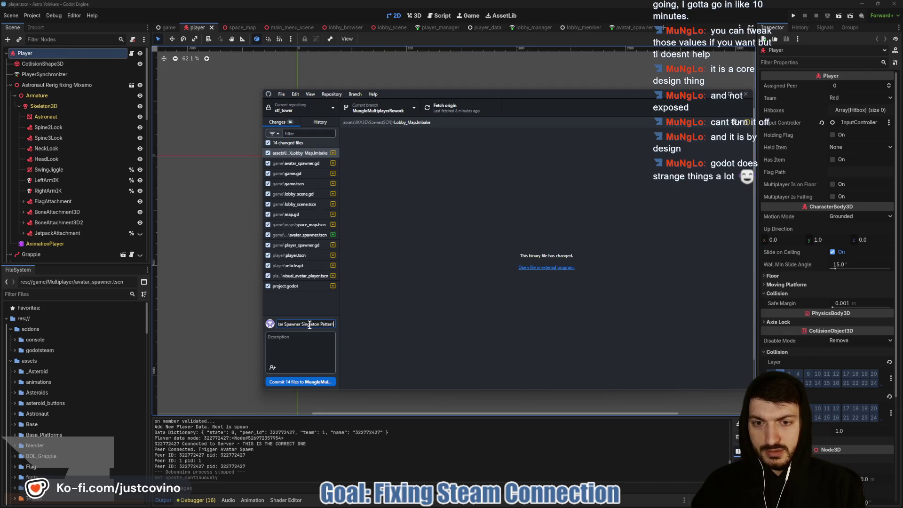
left_click(305, 337)
type("static var IS (")
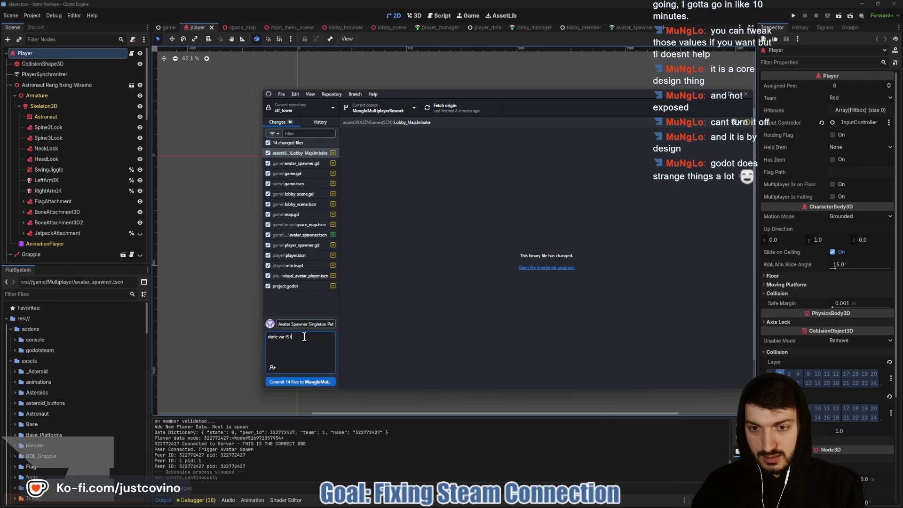
type("he Singleton Pattern btw")
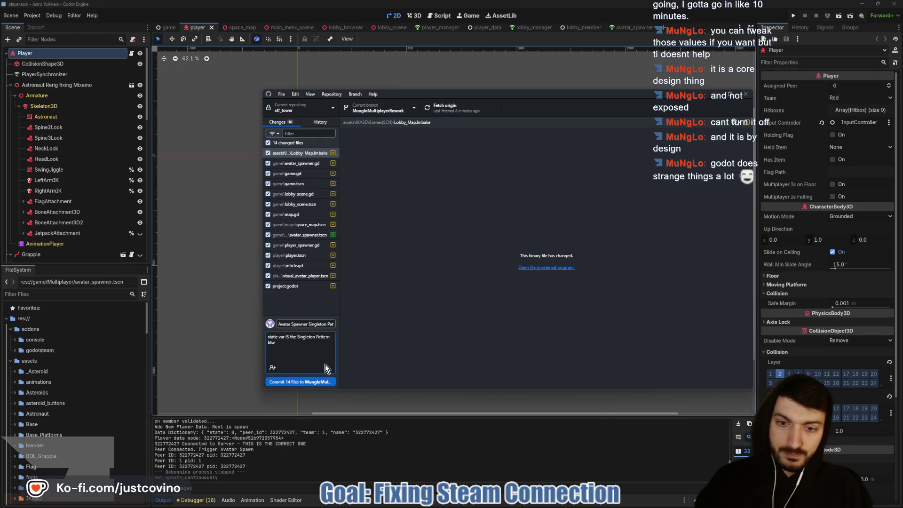
left_click(327, 382)
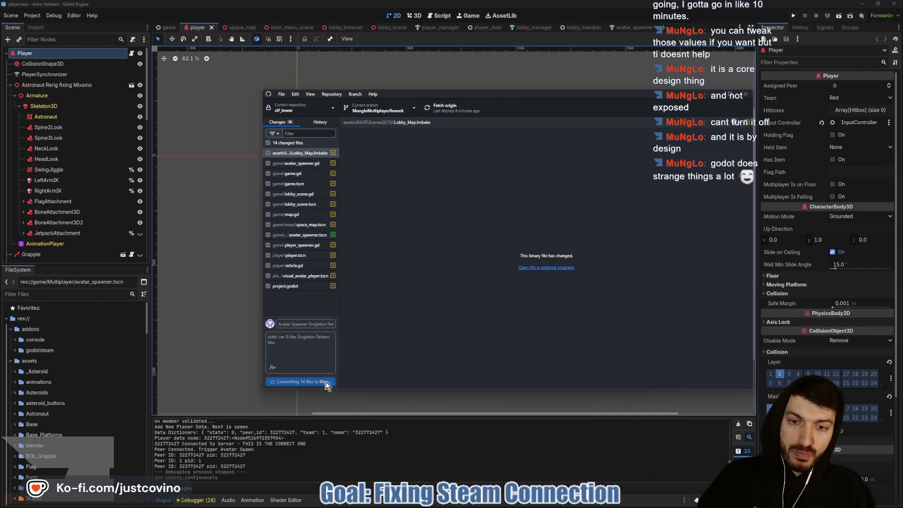
left_click(632, 189)
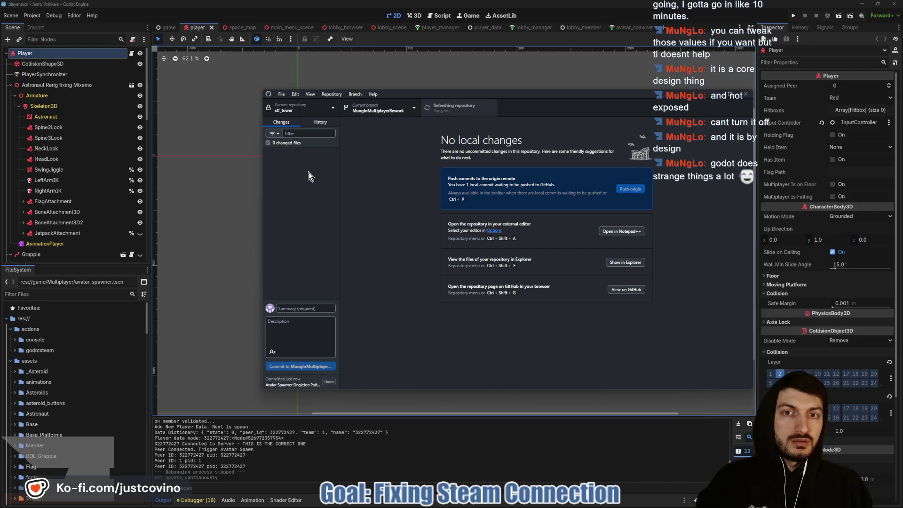
left_click(207, 116)
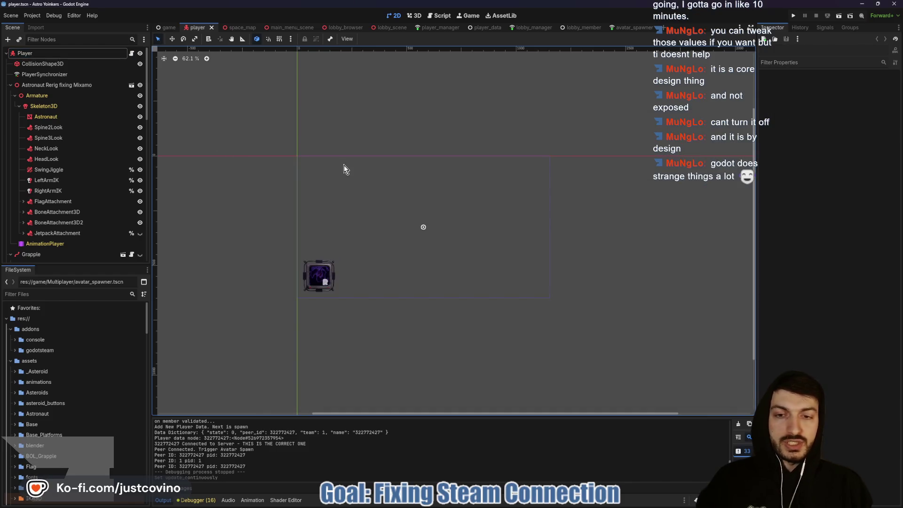
Open the space_map scene tab to show its 3D layout
left_click(242, 28)
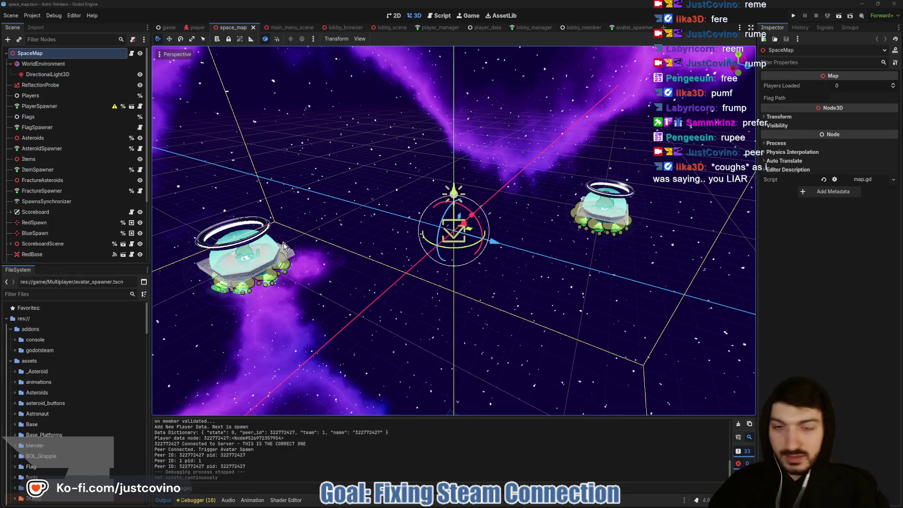
Orbit the 3D viewport slightly to see the UFO bases from another angle
left_click_drag(426, 213, 443, 216)
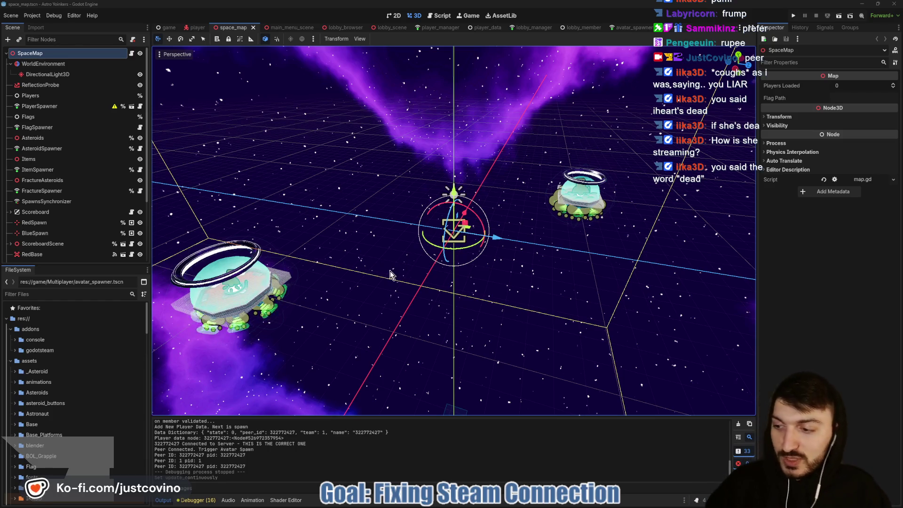
Zoom toward the UFO bases, save space_map, and open PlayerSpawner's player_spawner.gd script
mouse_move(390, 275)
left_mouse_down()
mouse_move(426, 202)
mouse_move(389, 192)
mouse_move(379, 204)
left_mouse_up()
key("ctrl+s")
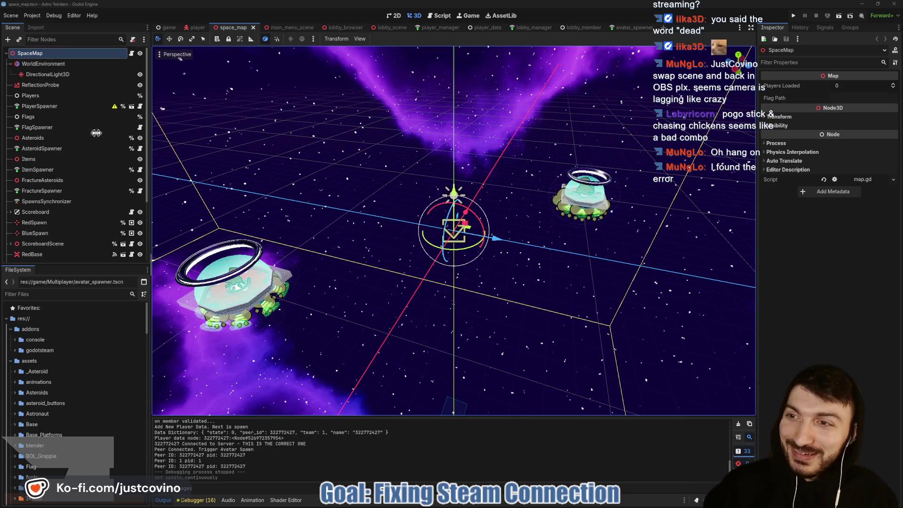
left_click(68, 107)
left_click(140, 106)
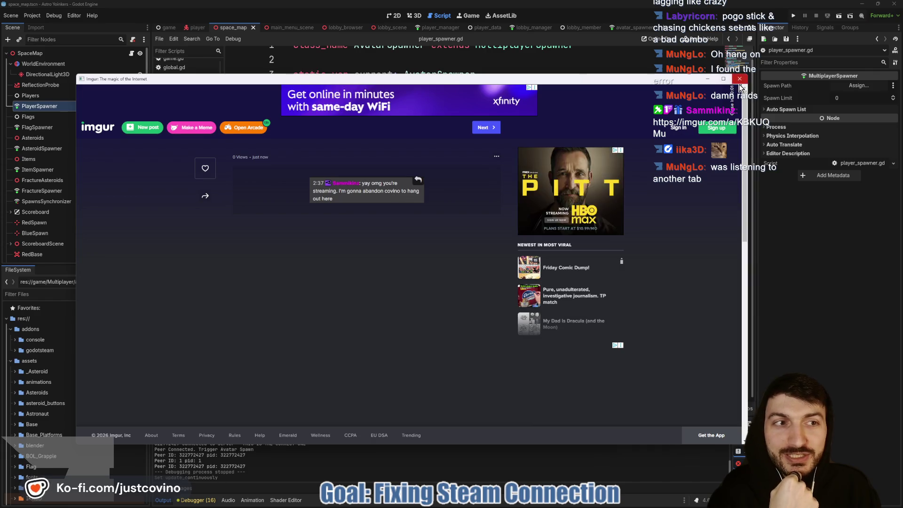
Close the Imgur page, draft a /ban command for a chatter, then clear it
left_click(739, 79)
key("alt+Tab")
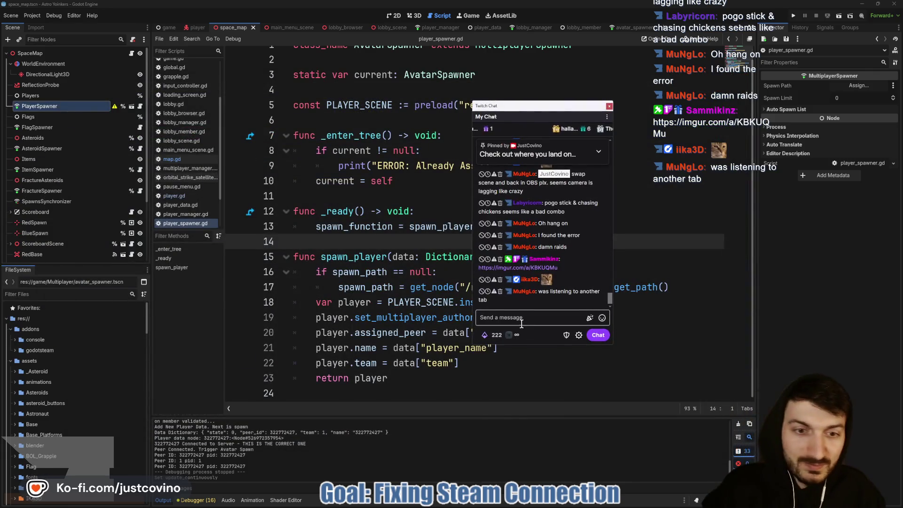
type("/ban Sammik")
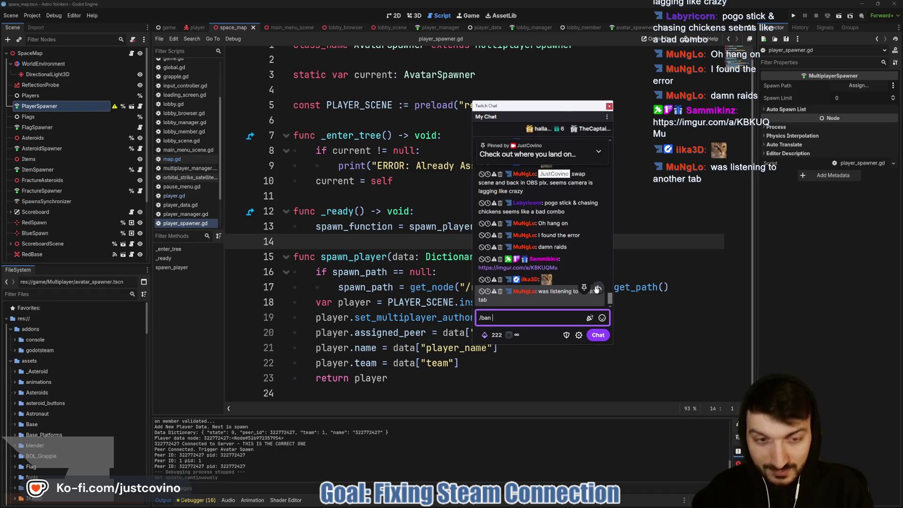
key("BackSpace")
key("BackSpace")
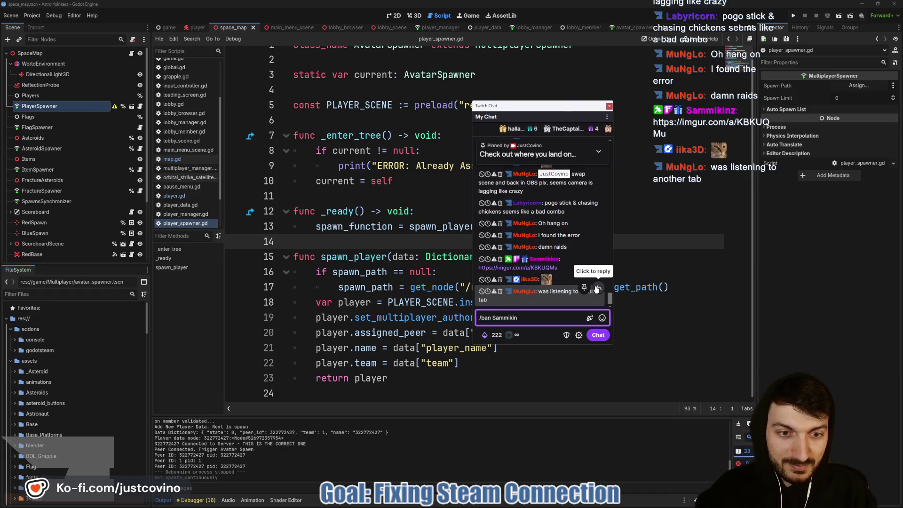
type("ikin")
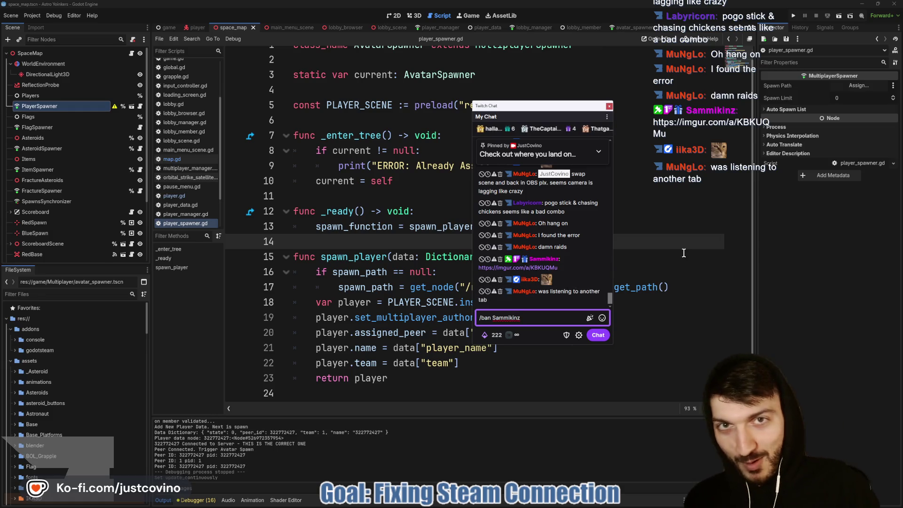
key("ctrl+a")
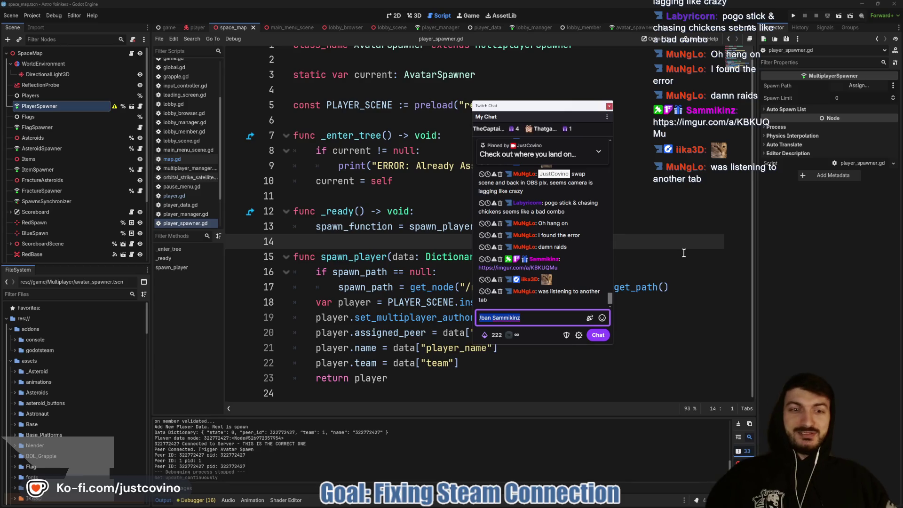
key("BackSpace")
Move the chat window aside, send a /ban command for the chatter, and close the chat
left_click_drag(529, 108, 0, 117)
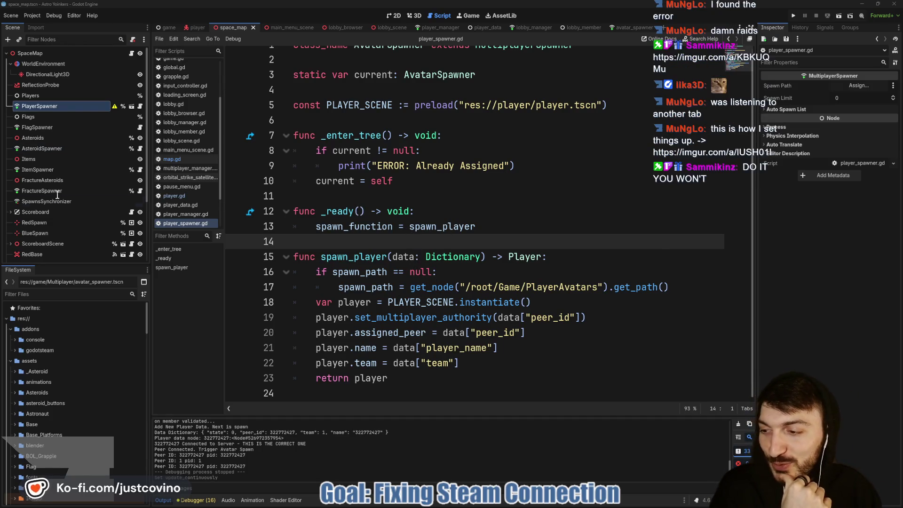
left_click(342, 305)
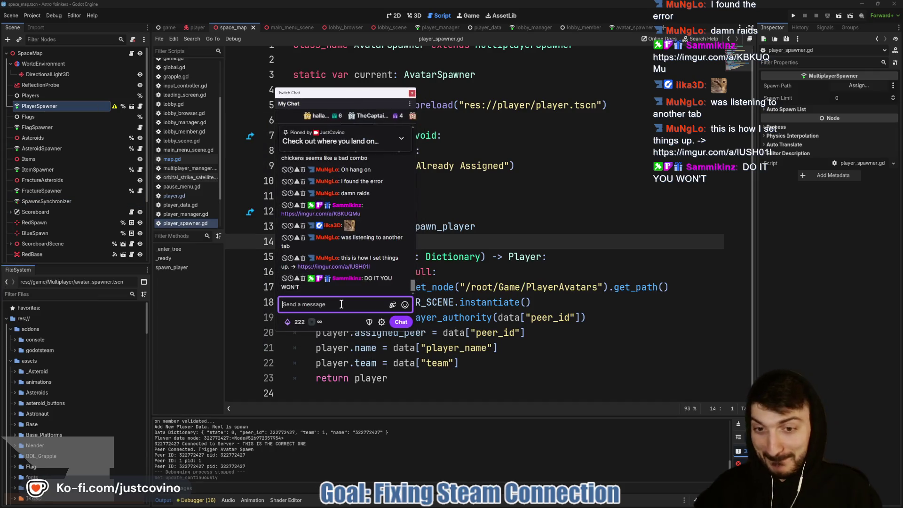
type("/ban sammikinz")
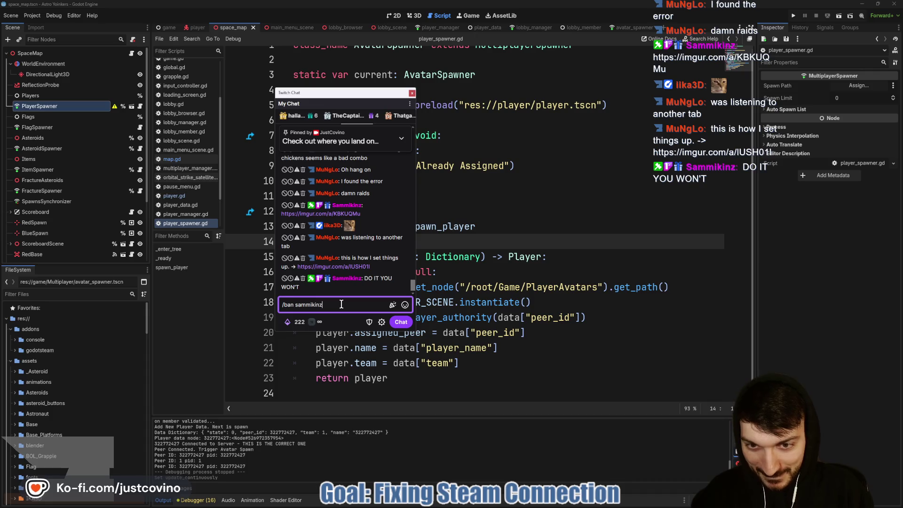
key("Return")
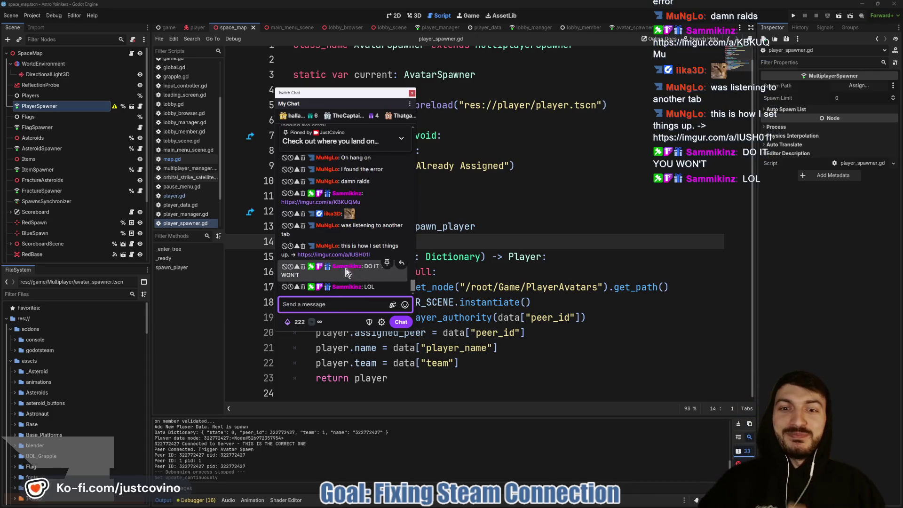
key("Escape")
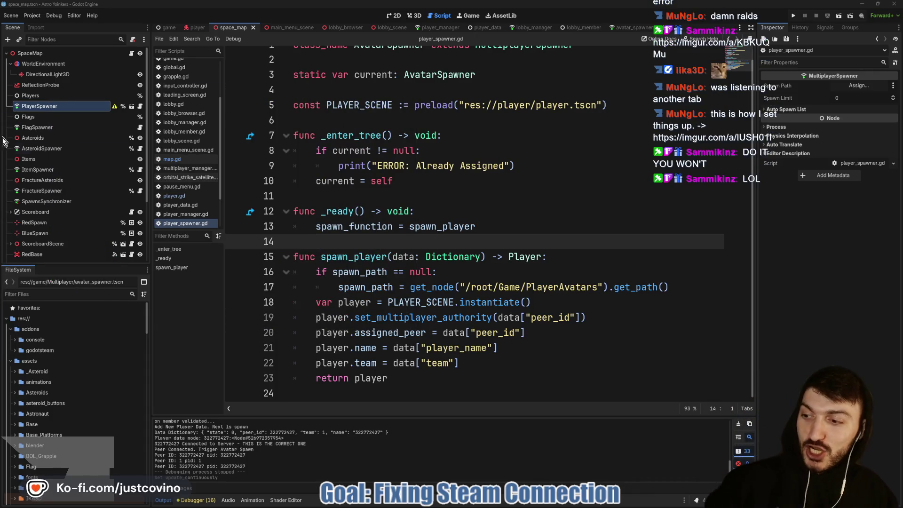
left_click(410, 272)
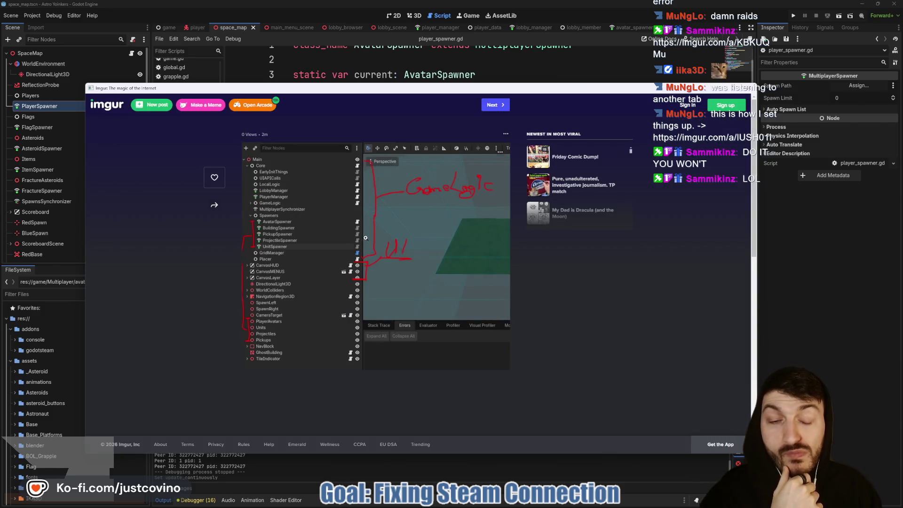
Enlarge the viewer's scene-tree screenshot showing AvatarSpawner nested under Core
left_click(363, 241)
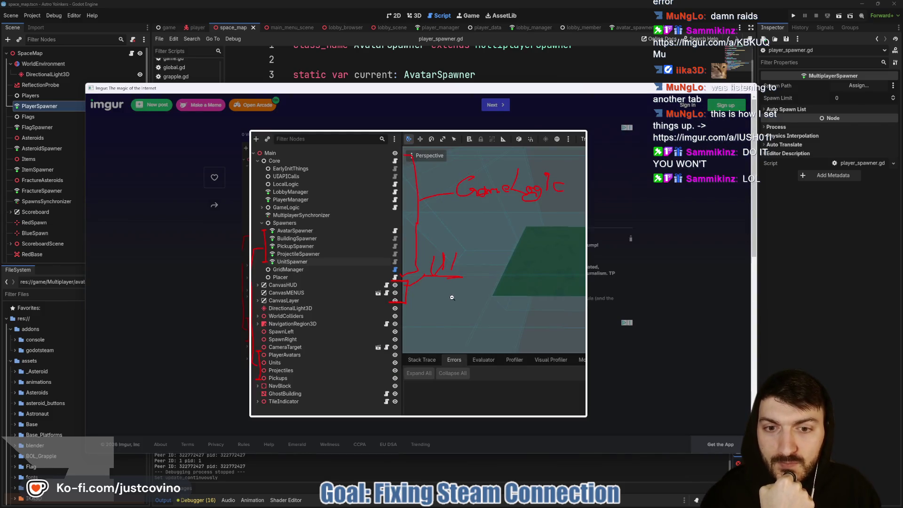